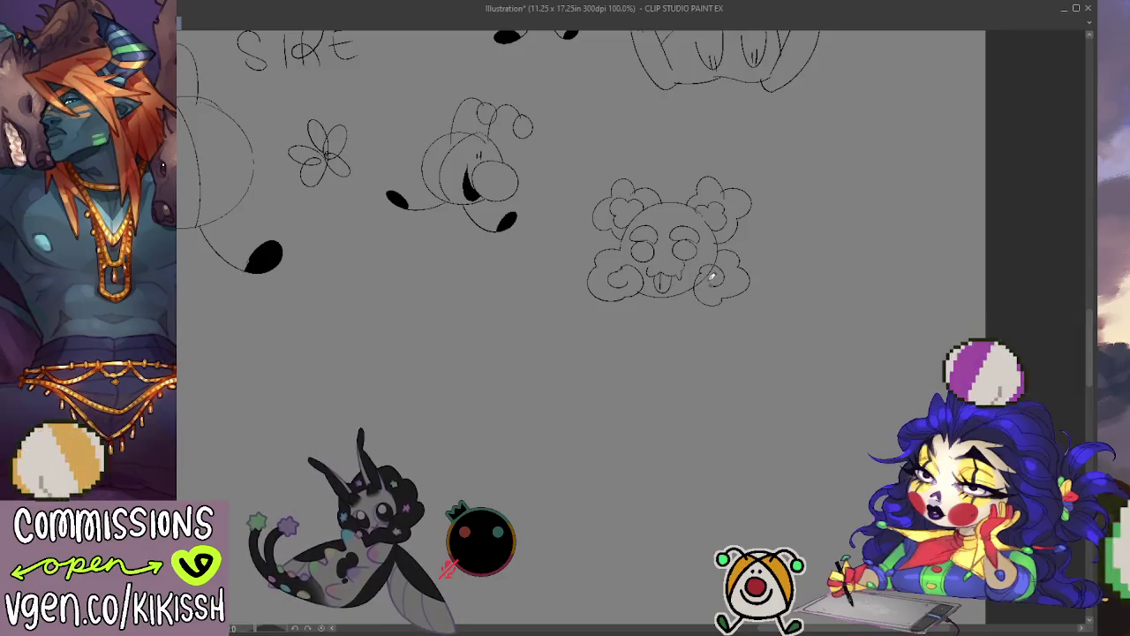
Sketch swirl loops under the cloud skull, undoing the oversized and misplaced loops.
drag(710, 278, 710, 300)
mouse_move(671, 244)
mouse_down()
mouse_move(746, 292)
mouse_move(733, 313)
mouse_move(697, 283)
mouse_up()
key(ctrl+z)
mouse_move(671, 248)
mouse_down()
mouse_move(733, 311)
mouse_move(706, 271)
mouse_move(743, 285)
mouse_move(729, 280)
mouse_up()
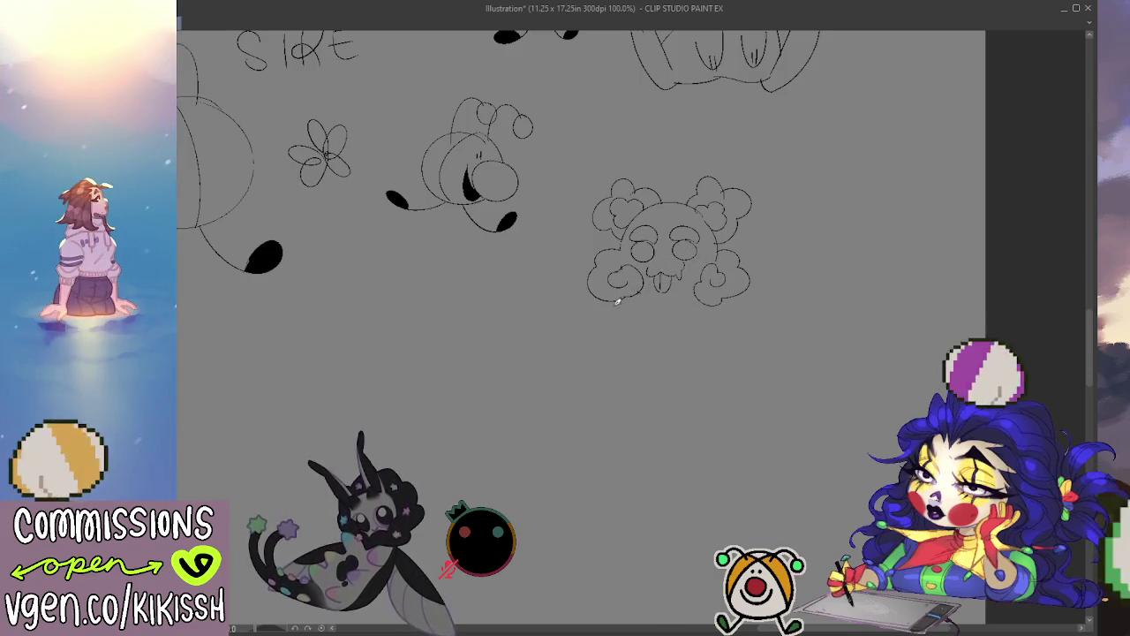
key(ctrl+z)
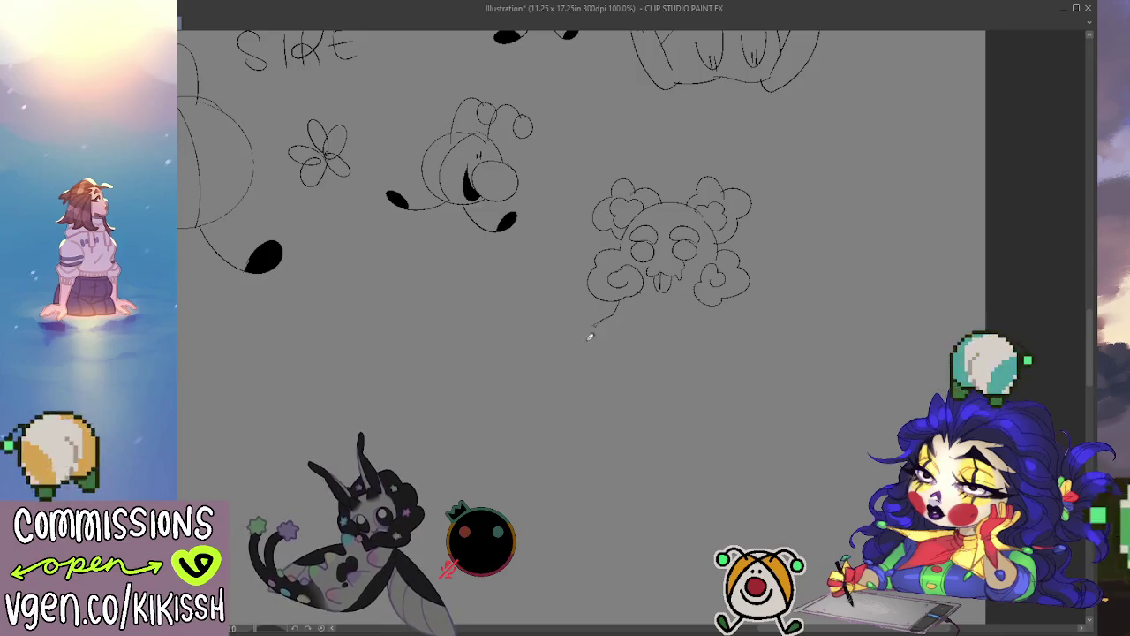
key(ctrl+z)
drag(593, 339, 616, 321)
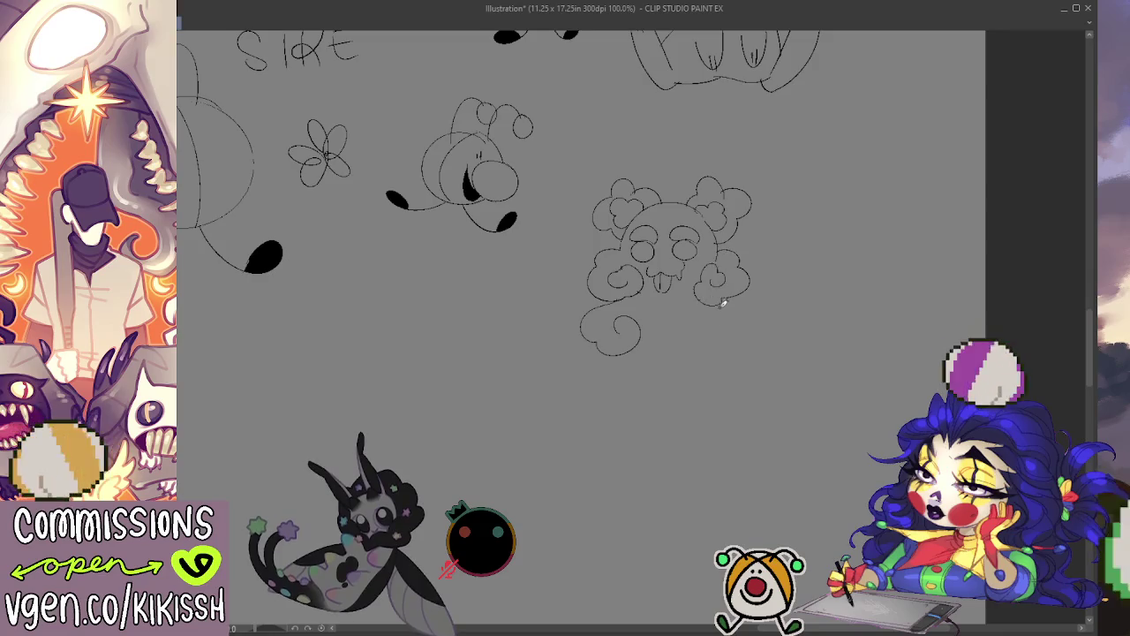
Add a puff at the skull's lower right, erase the old bottom line and redraw a closing curve.
mouse_move(753, 332)
mouse_down()
mouse_move(732, 356)
mouse_move(698, 332)
mouse_up()
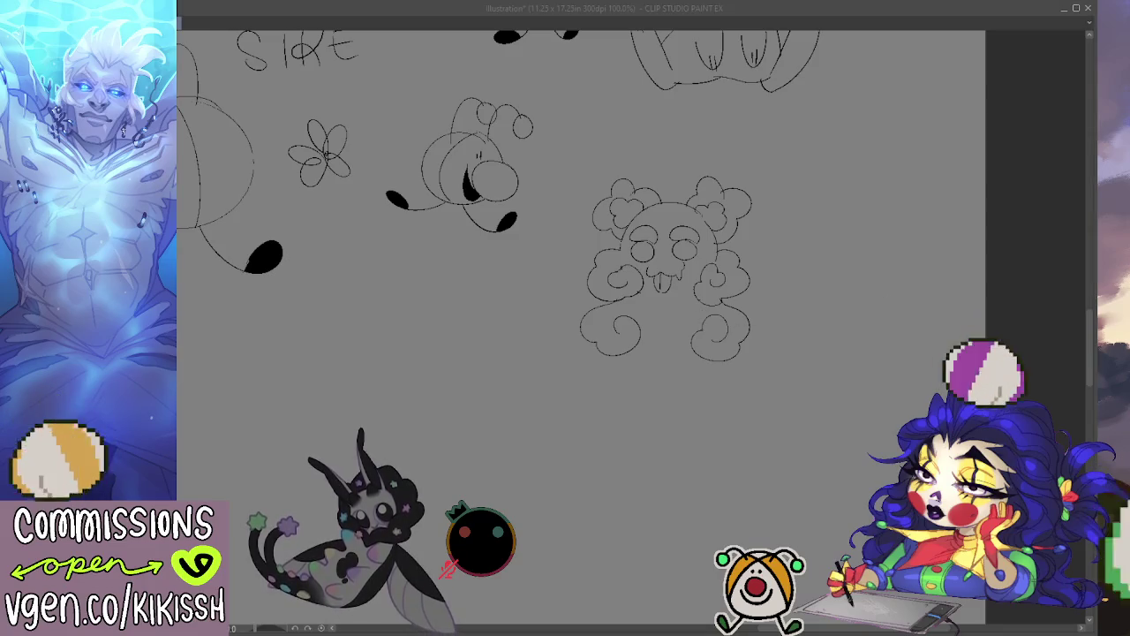
click(651, 336)
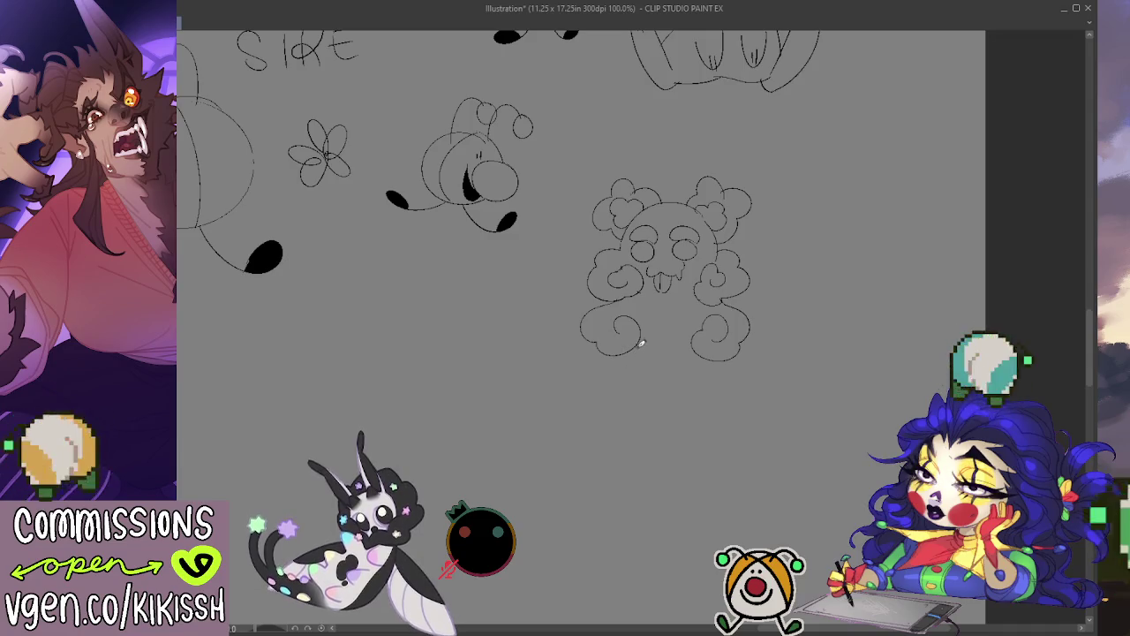
drag(693, 342, 645, 342)
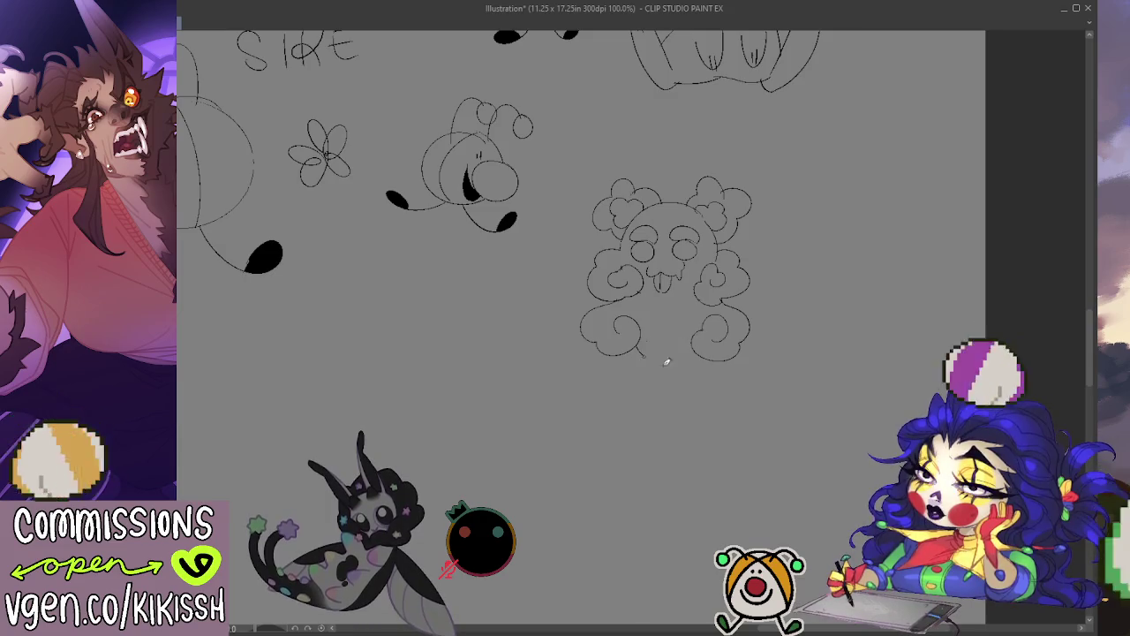
mouse_move(615, 304)
mouse_down()
mouse_move(662, 359)
mouse_move(706, 309)
mouse_up()
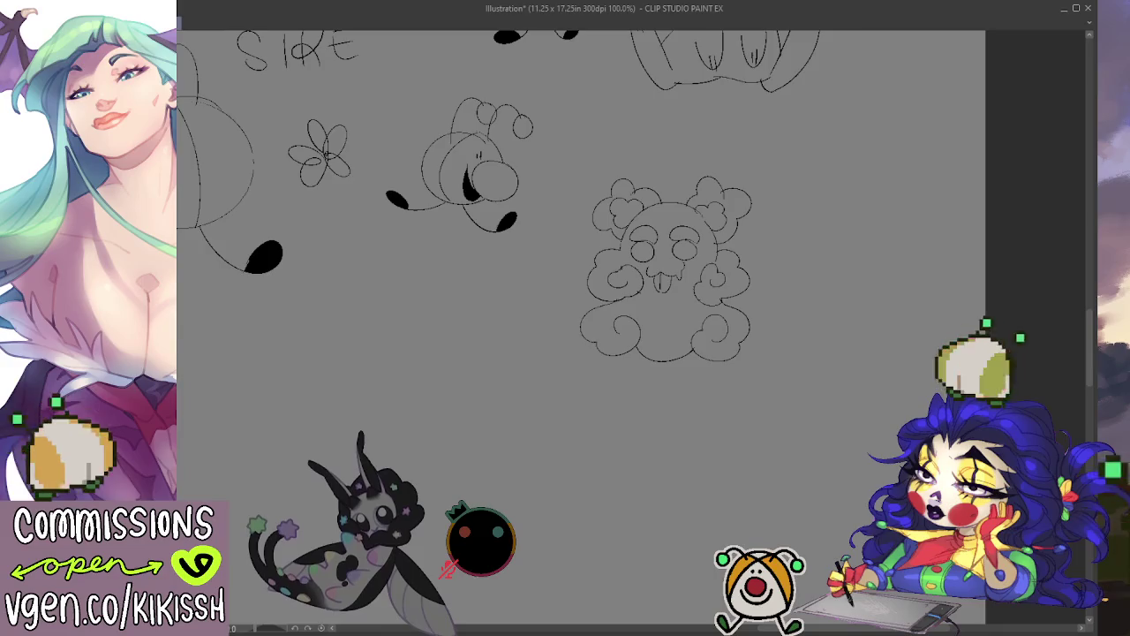
Rework the bottom swirls and try curves right of the skull, undoing each attempt.
mouse_move(668, 331)
mouse_down()
mouse_move(706, 300)
mouse_move(680, 353)
mouse_up()
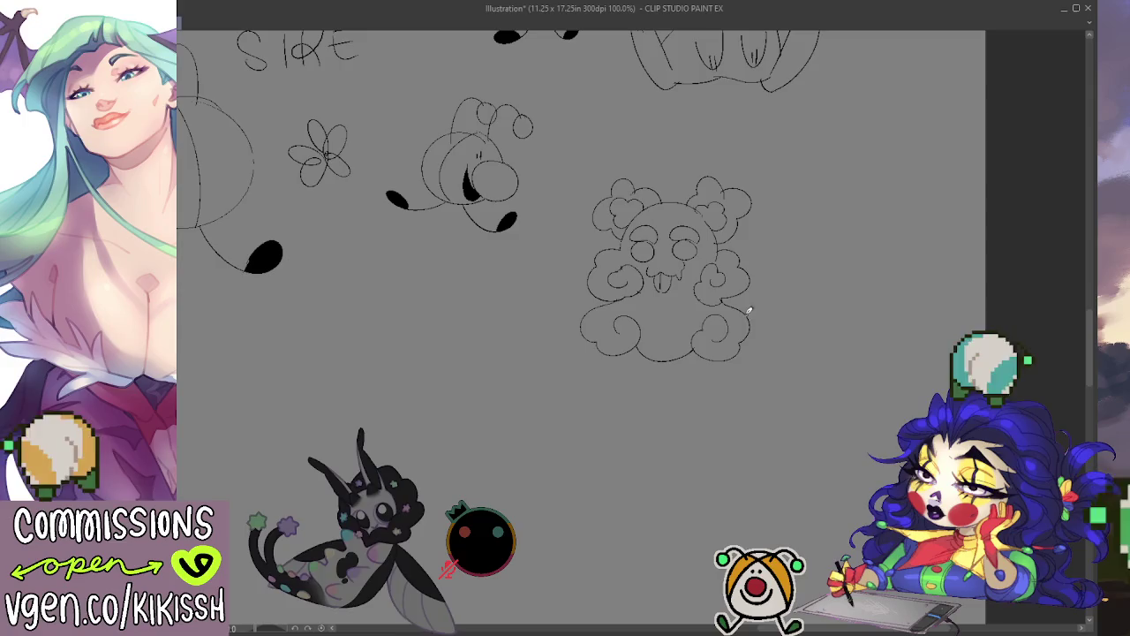
key(ctrl+z)
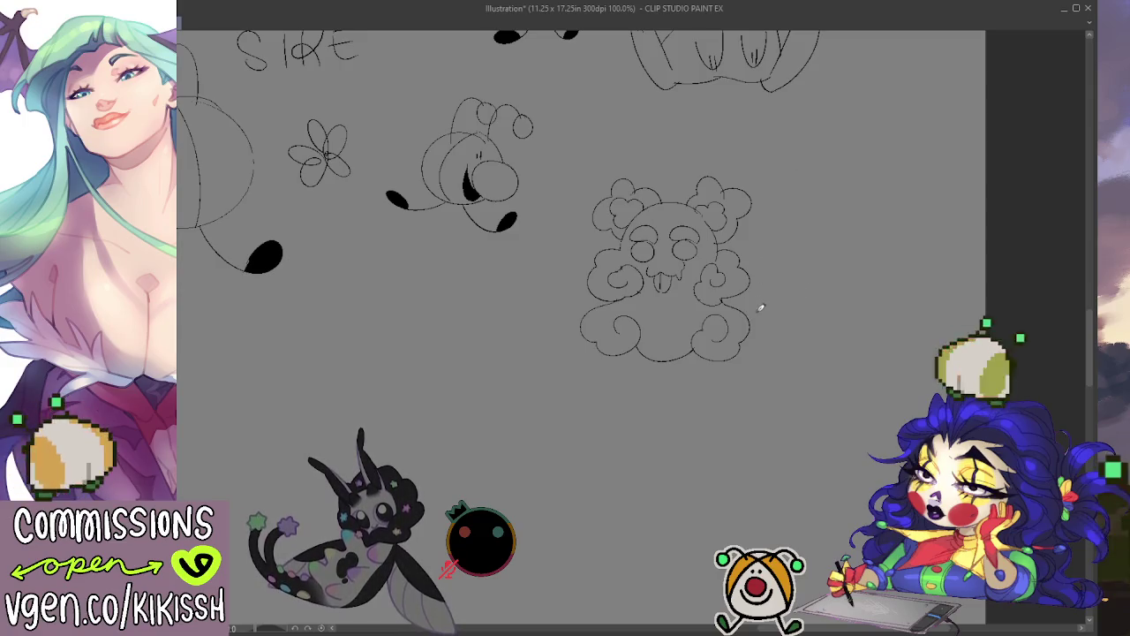
drag(742, 307, 798, 277)
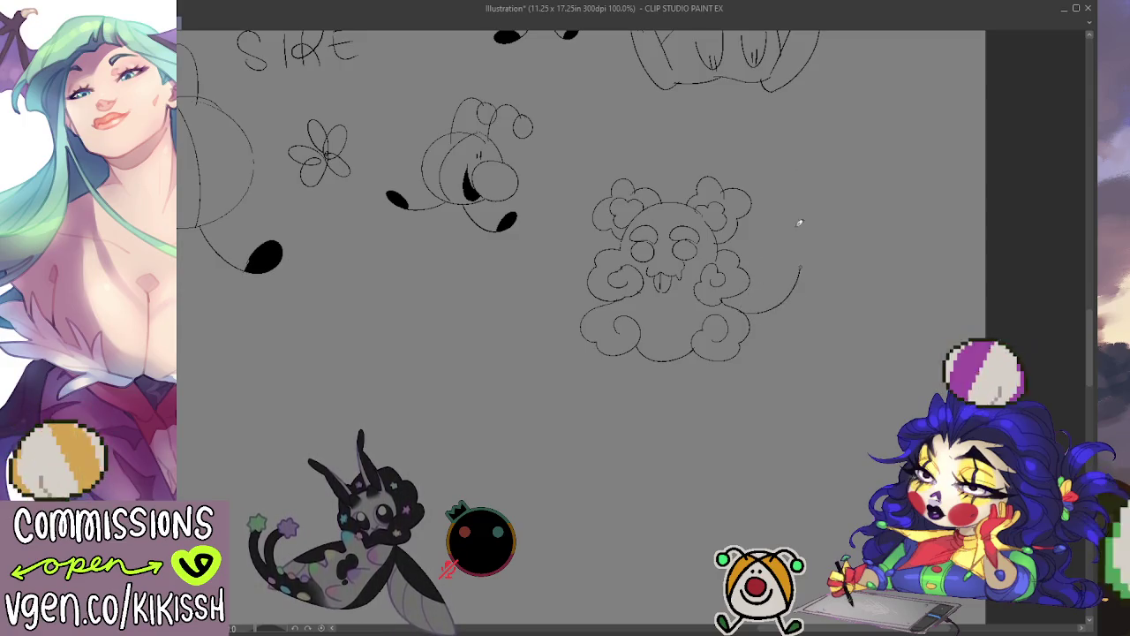
key(ctrl+z)
drag(749, 311, 752, 224)
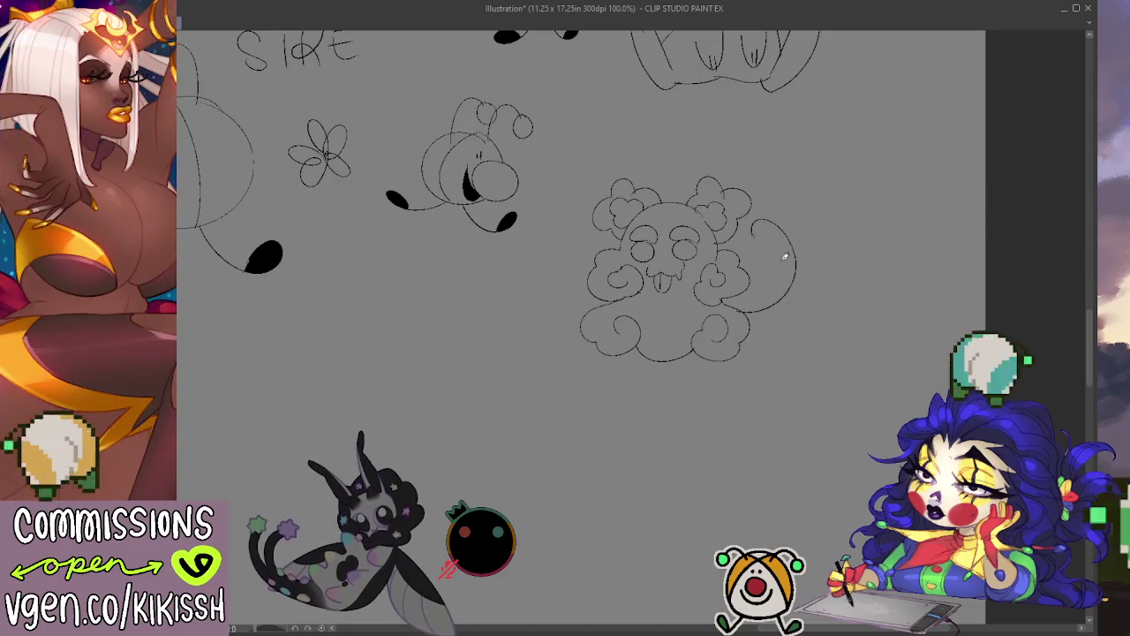
key(ctrl+z)
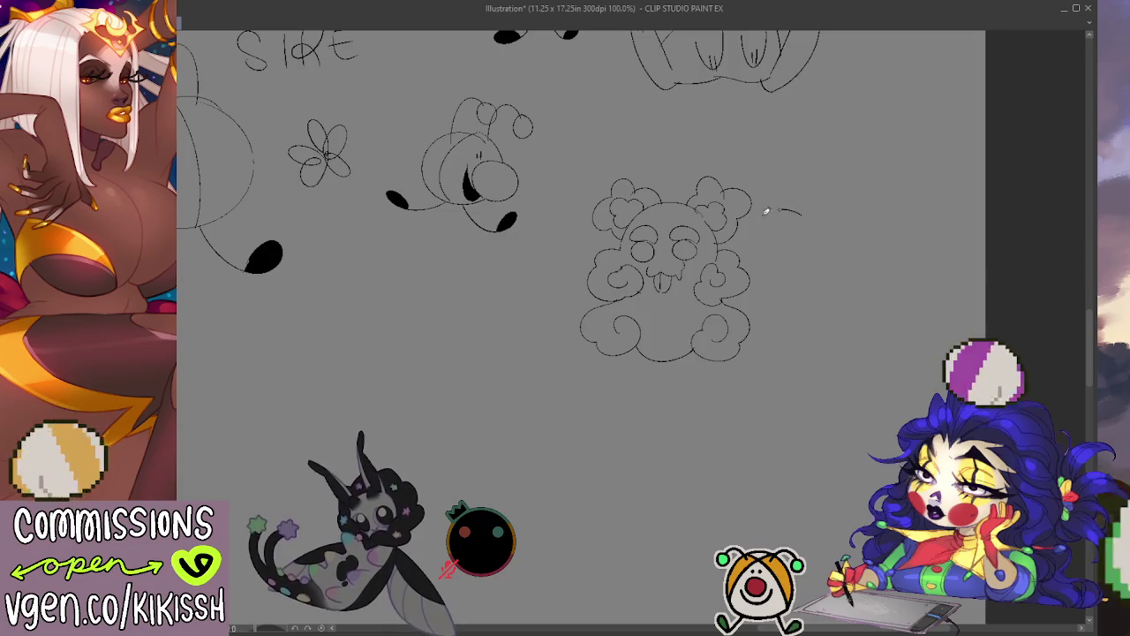
Draw a small cloud right of the skull with a rounded tail curling down to its base.
mouse_move(794, 255)
mouse_down()
mouse_move(824, 253)
mouse_move(825, 194)
mouse_up()
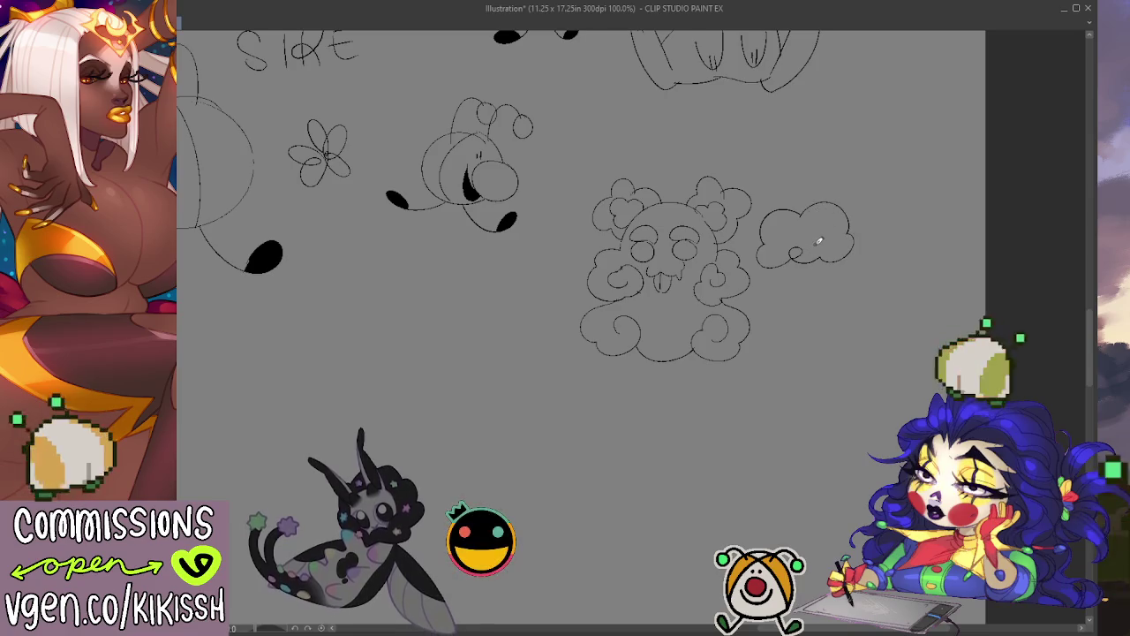
mouse_move(819, 212)
mouse_down()
mouse_move(827, 239)
mouse_move(783, 237)
mouse_move(781, 252)
mouse_move(811, 311)
mouse_up()
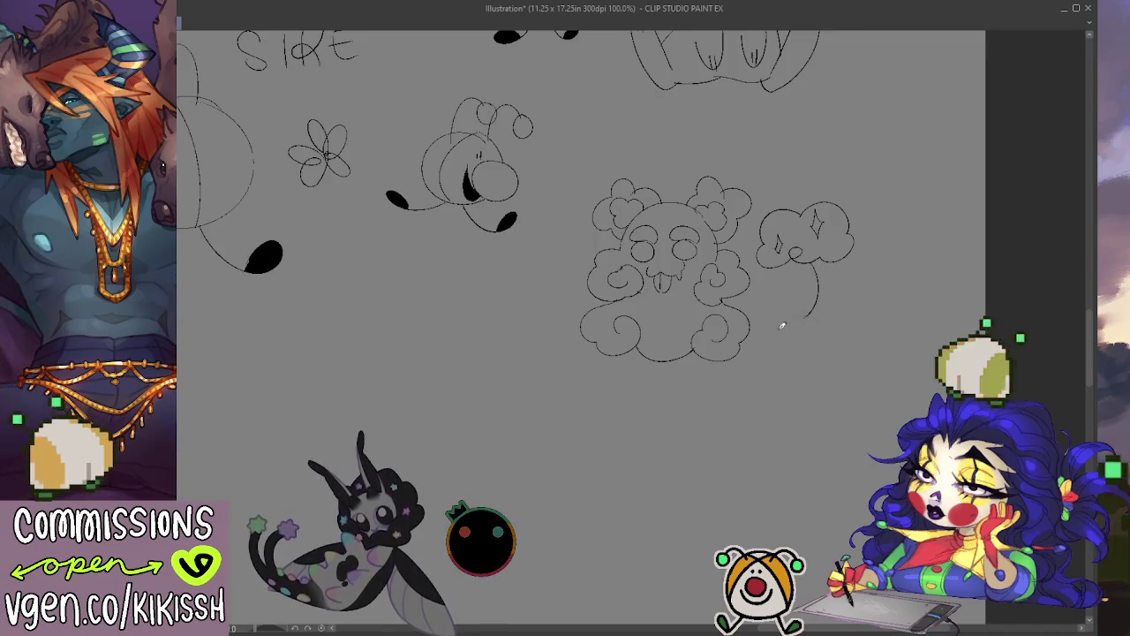
key(ctrl+z)
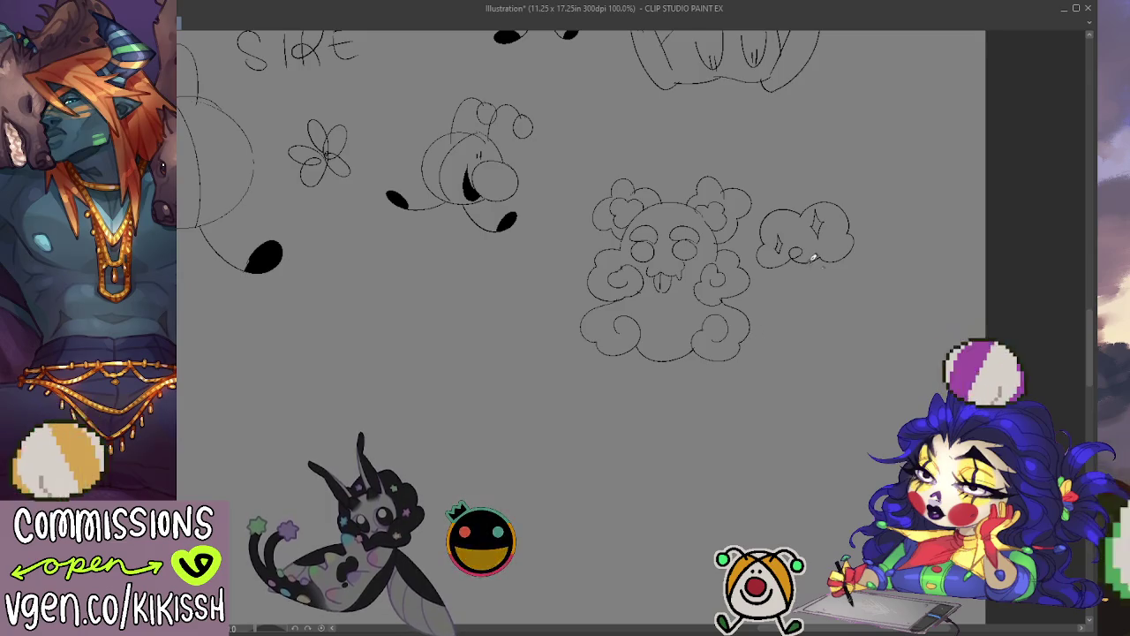
drag(816, 265, 758, 318)
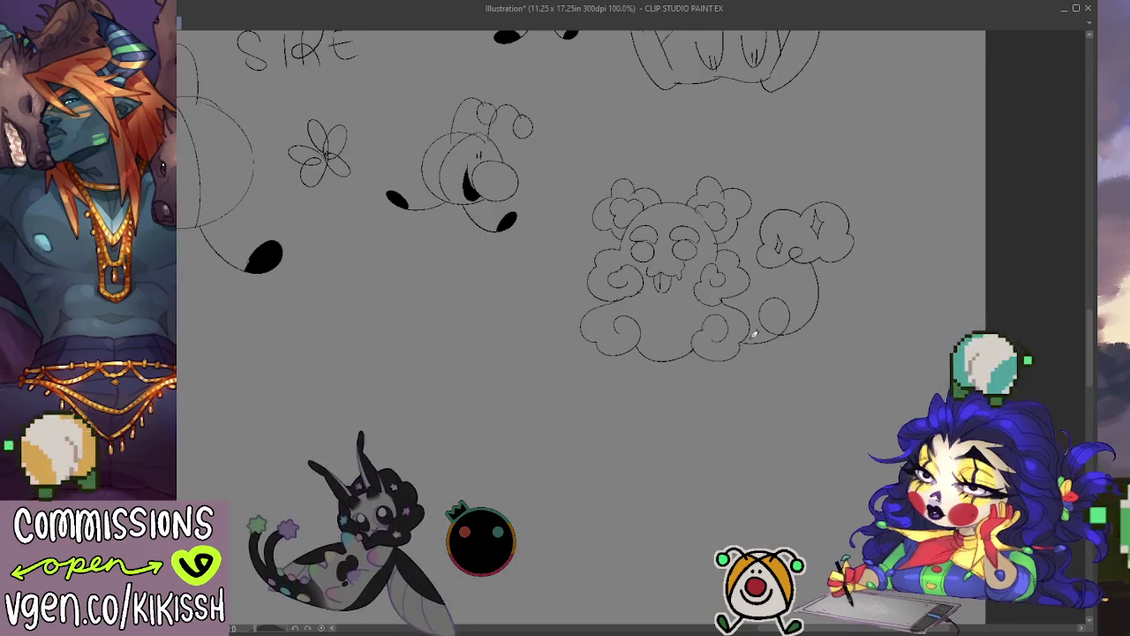
mouse_move(782, 336)
mouse_down()
mouse_move(812, 402)
mouse_move(848, 418)
mouse_up()
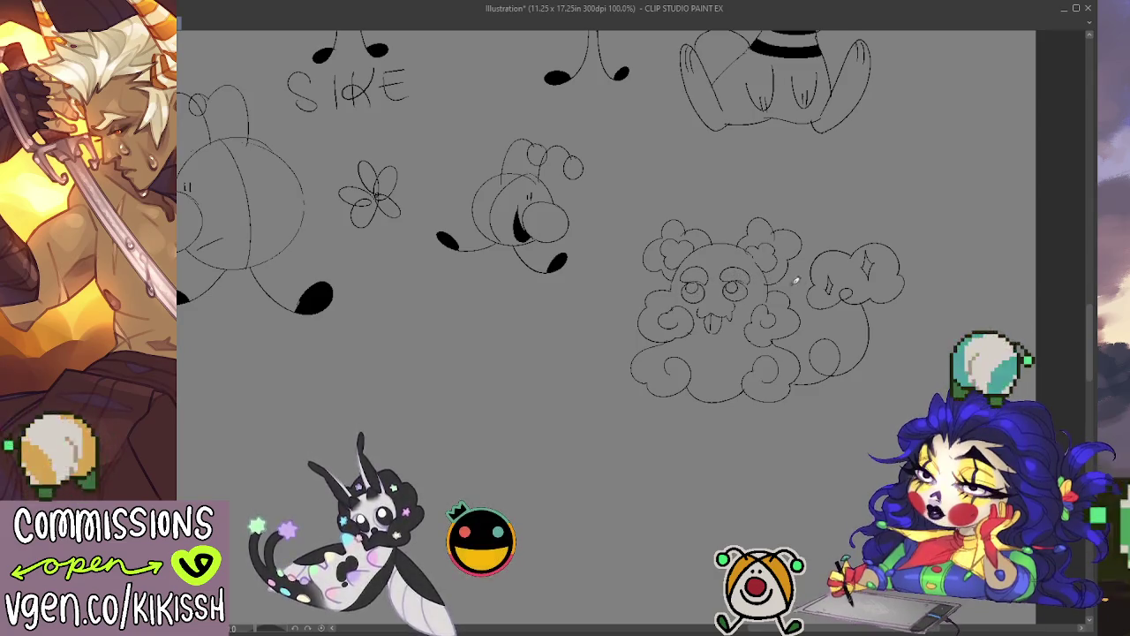
scroll(861, 260, down, 1)
scroll(868, 260, down, 1)
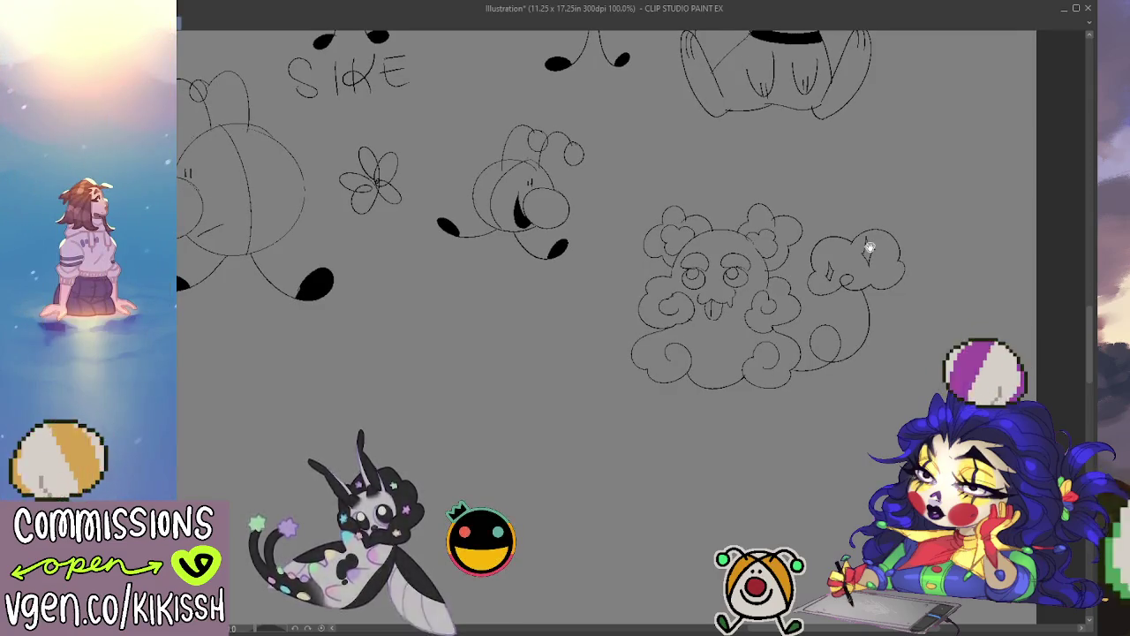
scroll(756, 335, up, 5)
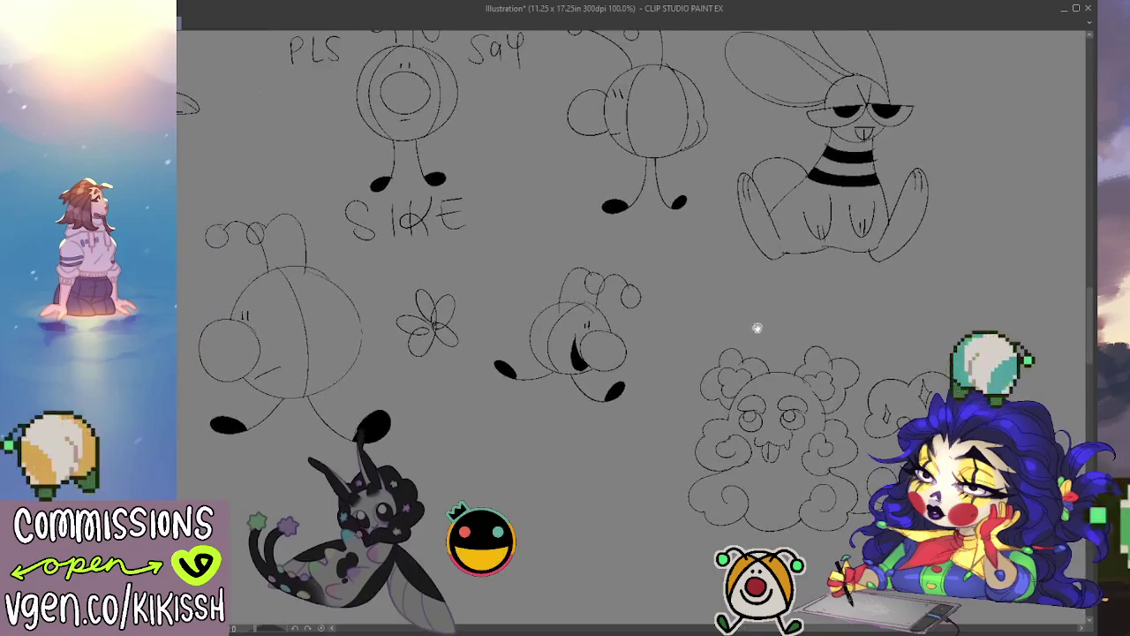
scroll(760, 327, up, 3)
scroll(761, 332, up, 1)
scroll(763, 353, up, 1)
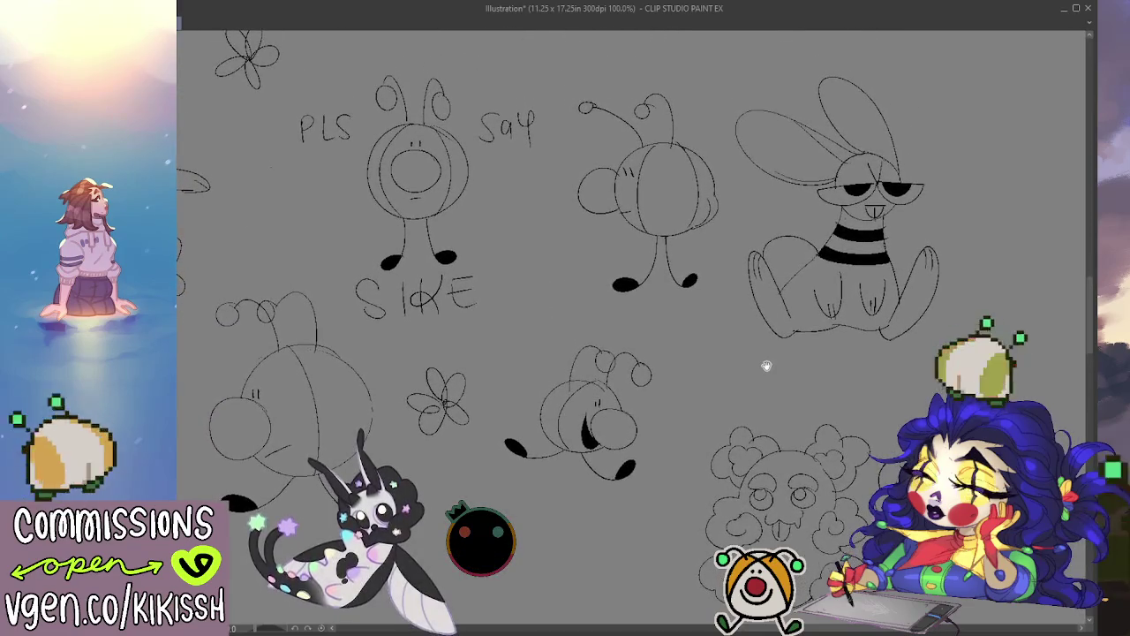
scroll(746, 326, down, 4)
scroll(738, 300, down, 2)
scroll(733, 273, down, 3)
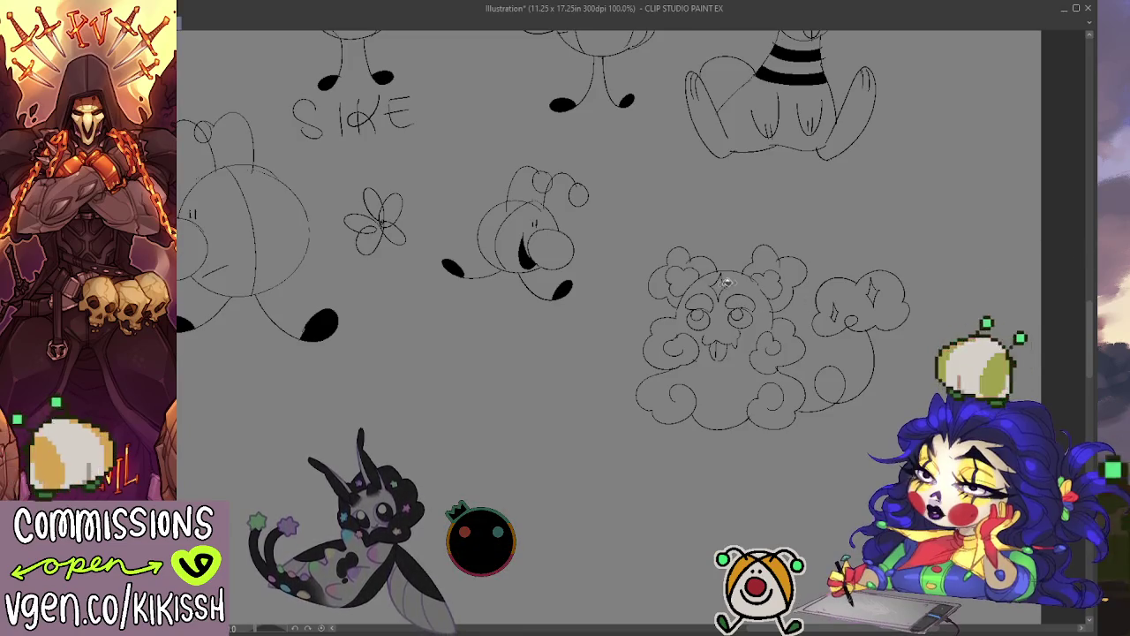
Stamp a black sparkle on the skull's head and retrace its face in darker lines.
click(719, 285)
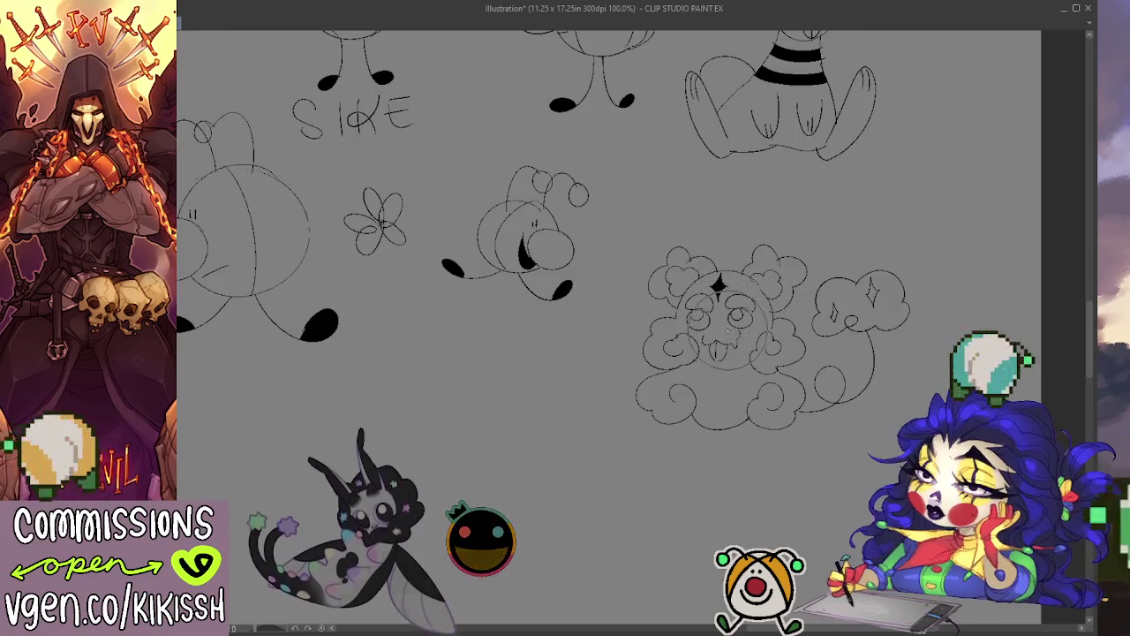
drag(688, 327, 706, 318)
drag(737, 309, 751, 336)
drag(679, 314, 722, 351)
drag(717, 394, 680, 359)
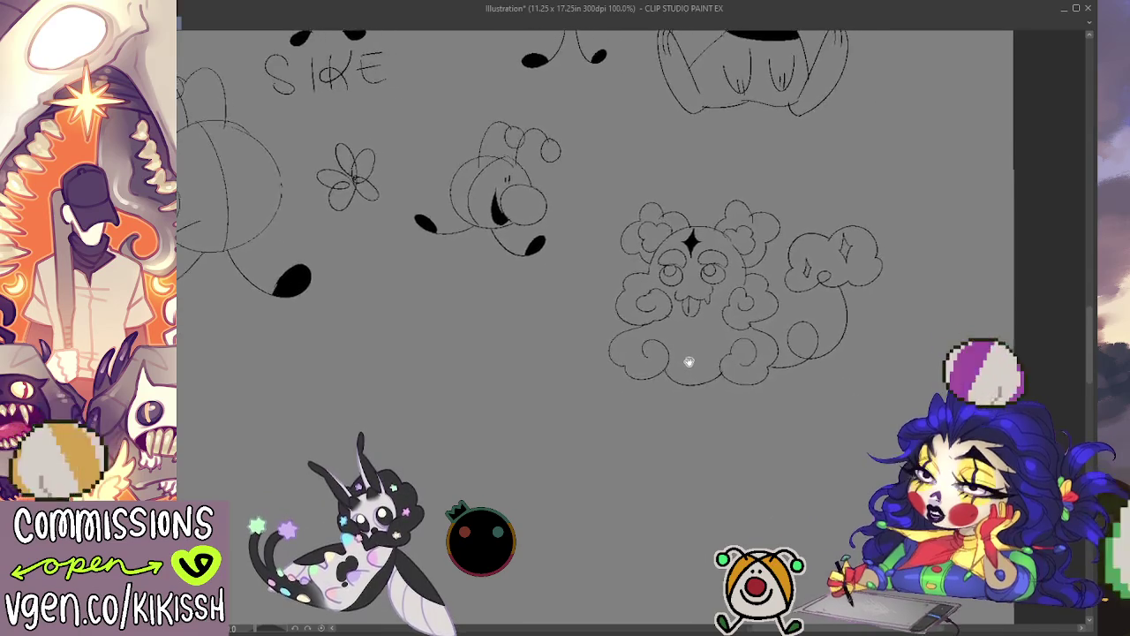
drag(686, 301, 671, 349)
mouse_move(658, 274)
mouse_down()
mouse_move(728, 344)
mouse_move(724, 331)
mouse_up()
key(ctrl+z)
key(ctrl+z)
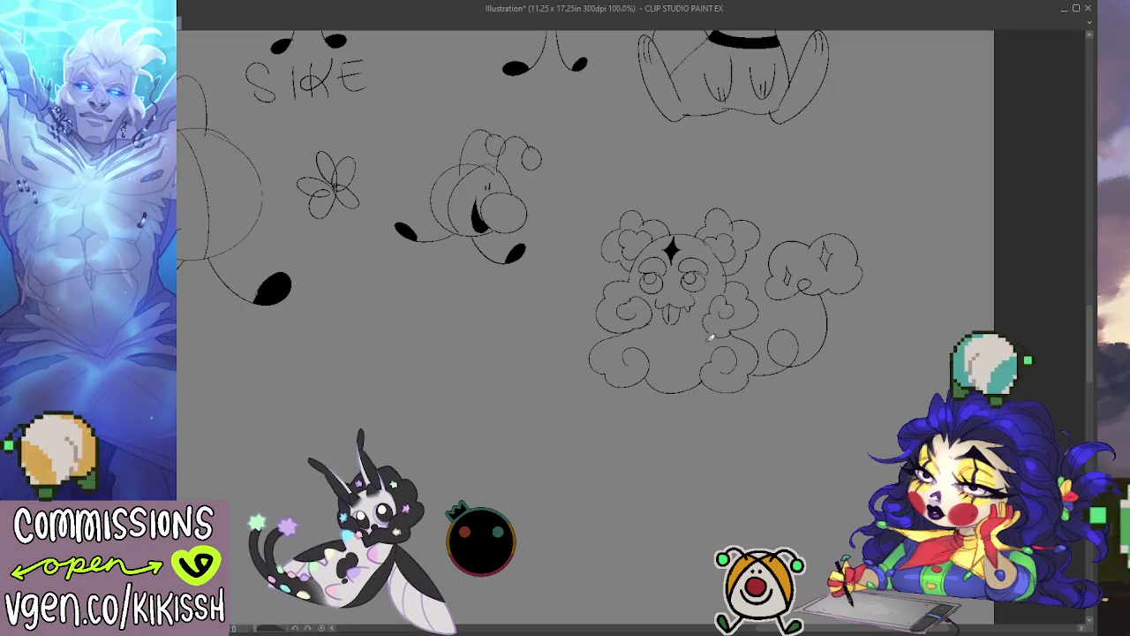
Draw teardrops beneath the small cloud, then lasso-select the cloud drawing.
drag(628, 450, 690, 473)
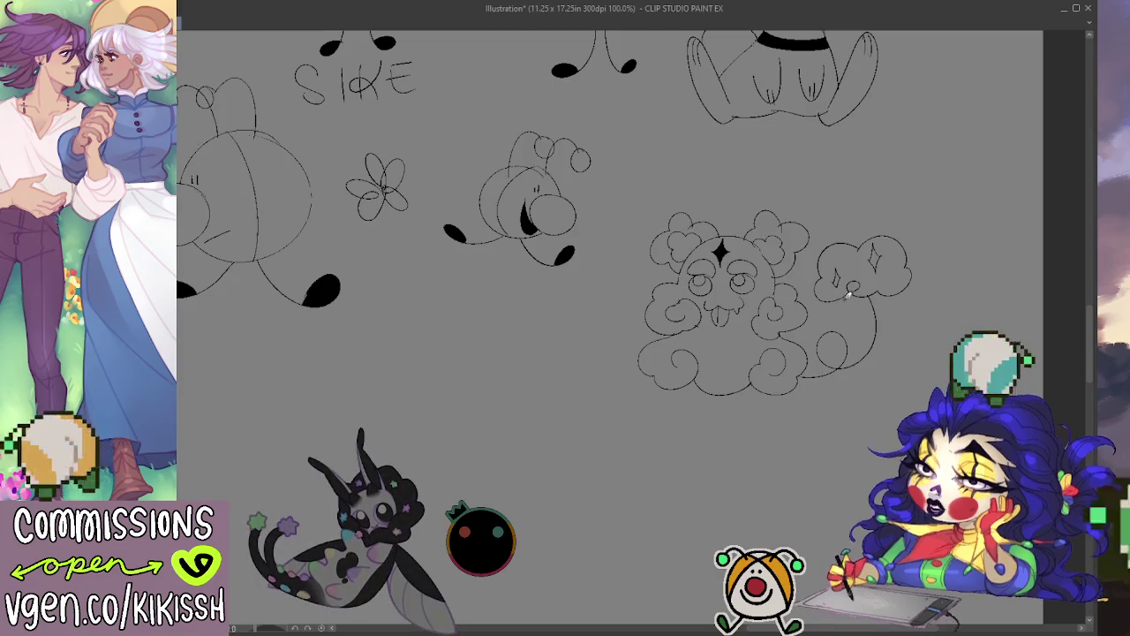
drag(844, 312, 843, 324)
key(ctrl+z)
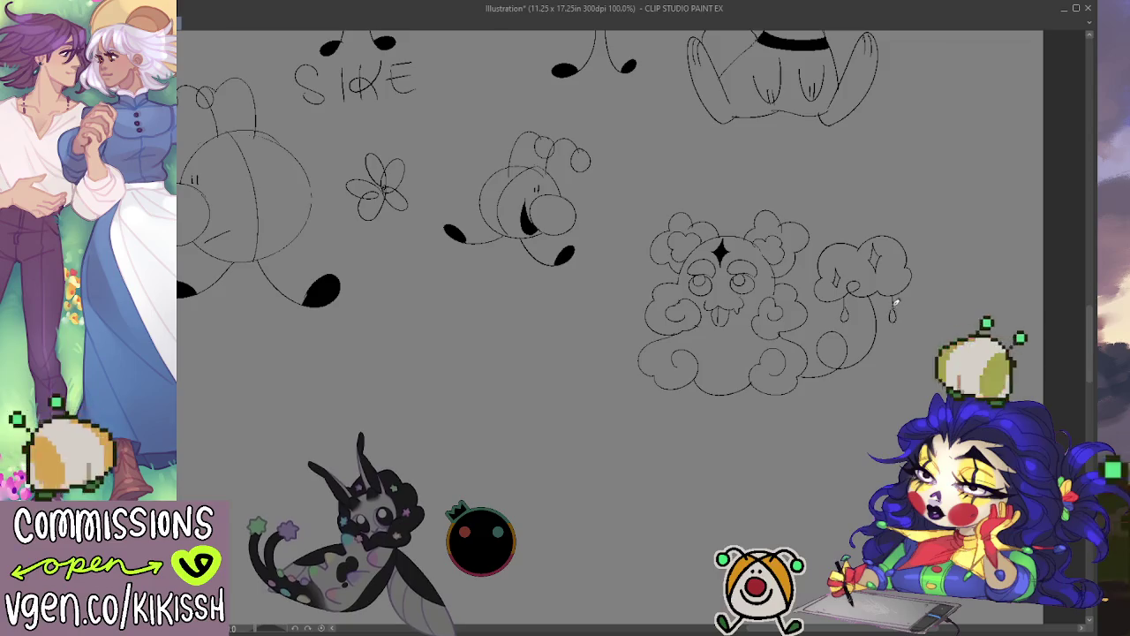
drag(891, 302, 893, 316)
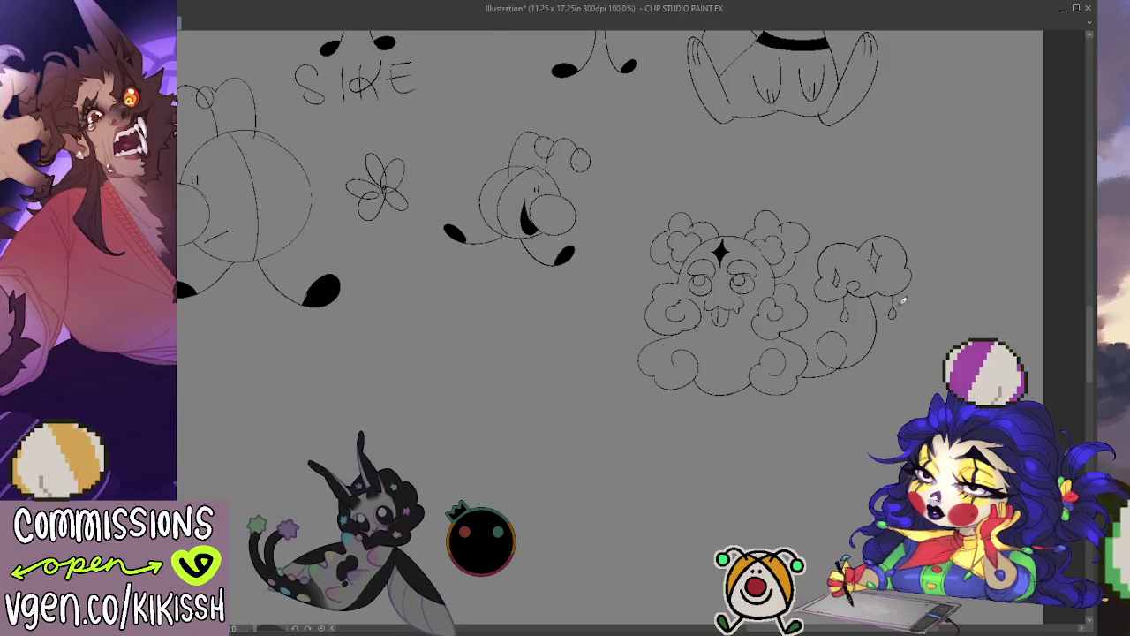
drag(867, 329, 906, 313)
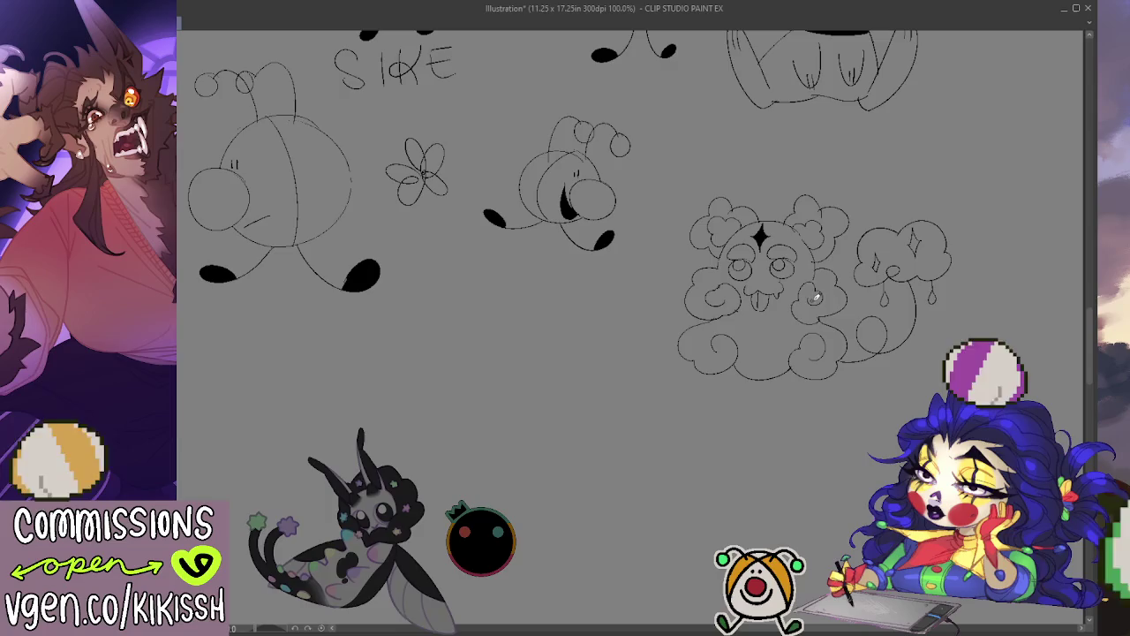
drag(792, 341, 804, 344)
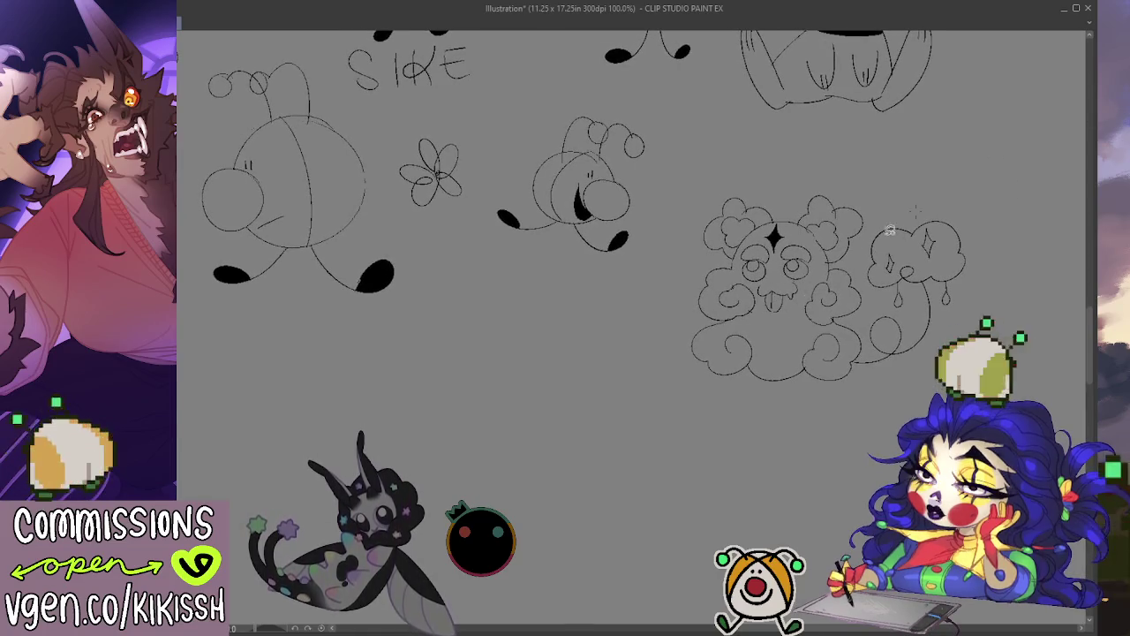
drag(689, 326, 689, 323)
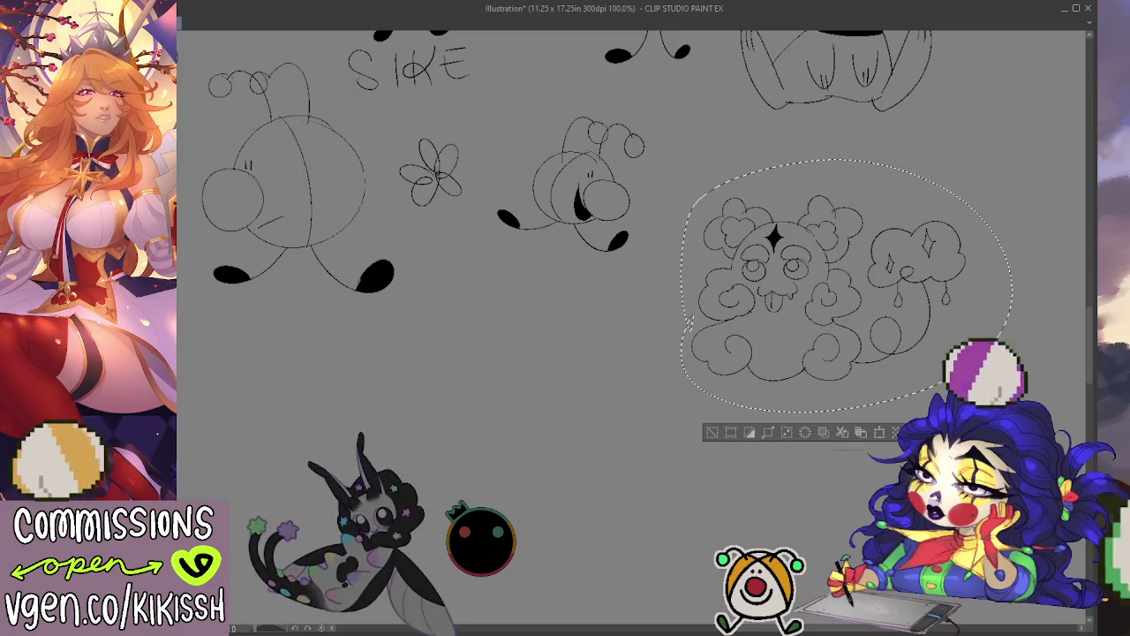
Move the selected cloud drawing down and right and deselect it.
drag(823, 280, 893, 313)
key(ctrl+d)
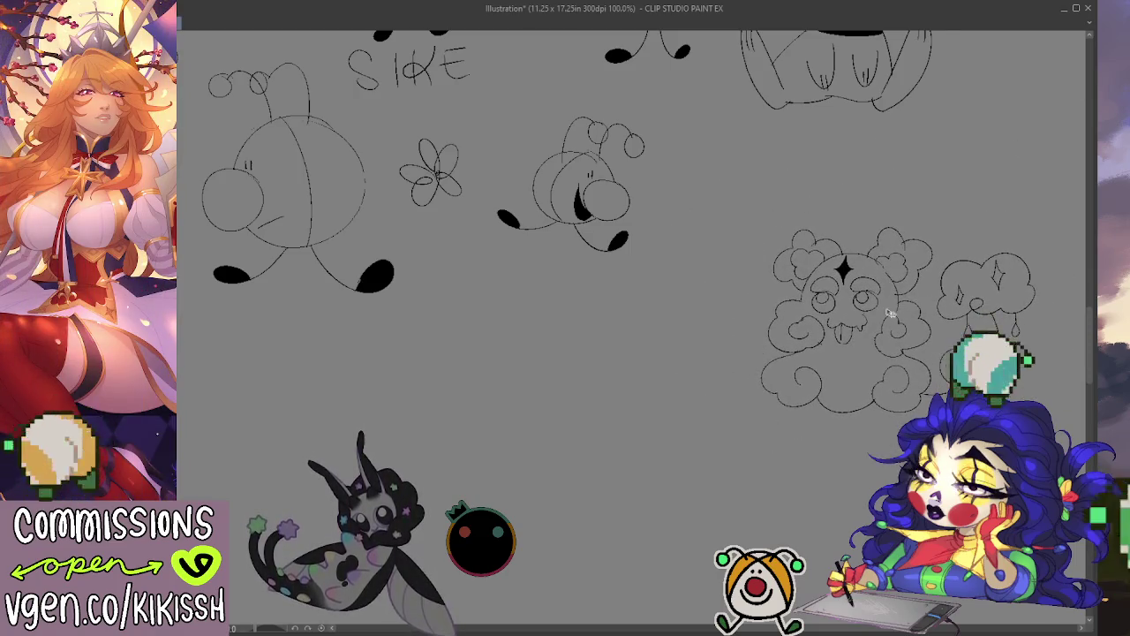
drag(785, 329, 680, 275)
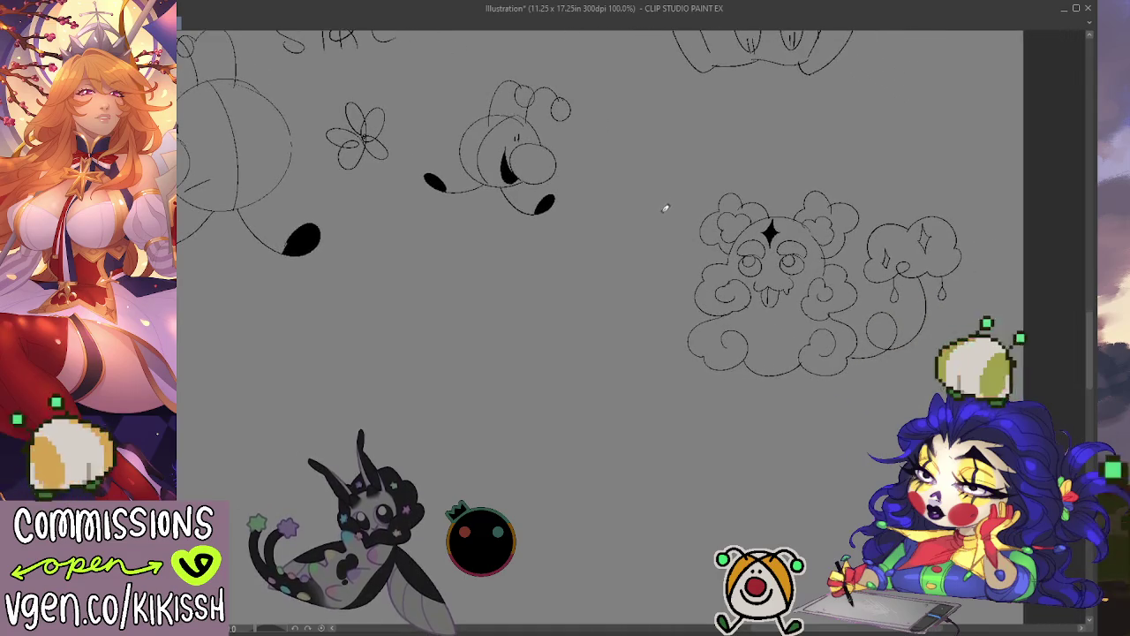
Sketch a small round bee head left of the clouds, undoing the larger circle attempts.
mouse_move(649, 212)
mouse_down()
mouse_move(627, 268)
mouse_move(675, 240)
mouse_move(657, 269)
mouse_move(675, 243)
mouse_up()
key(ctrl+z)
key(ctrl+z)
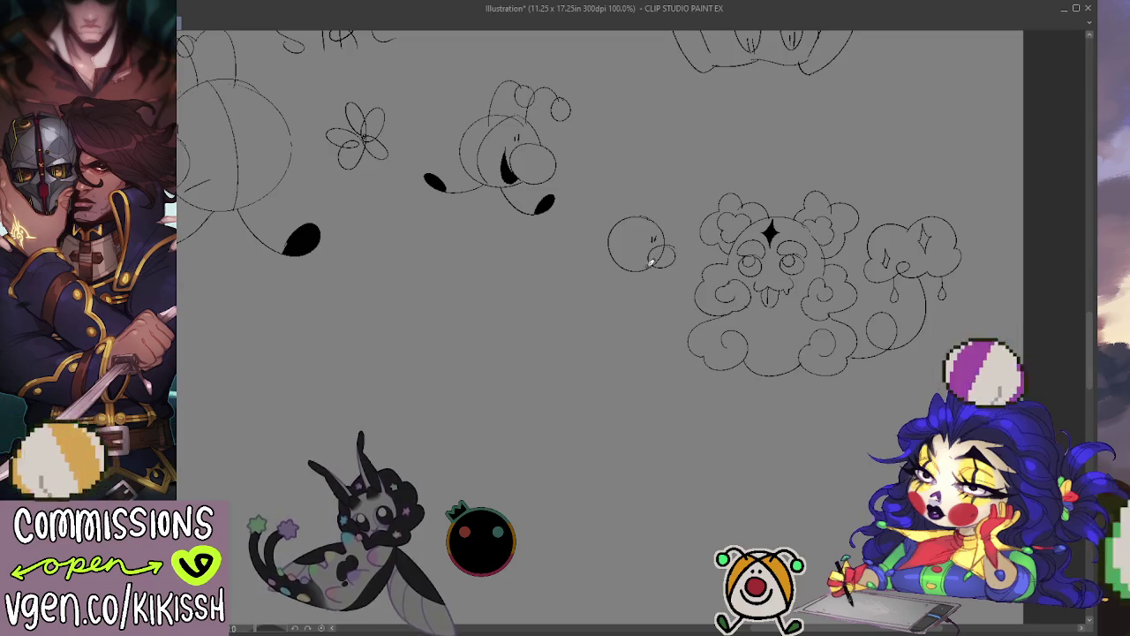
key(ctrl+z)
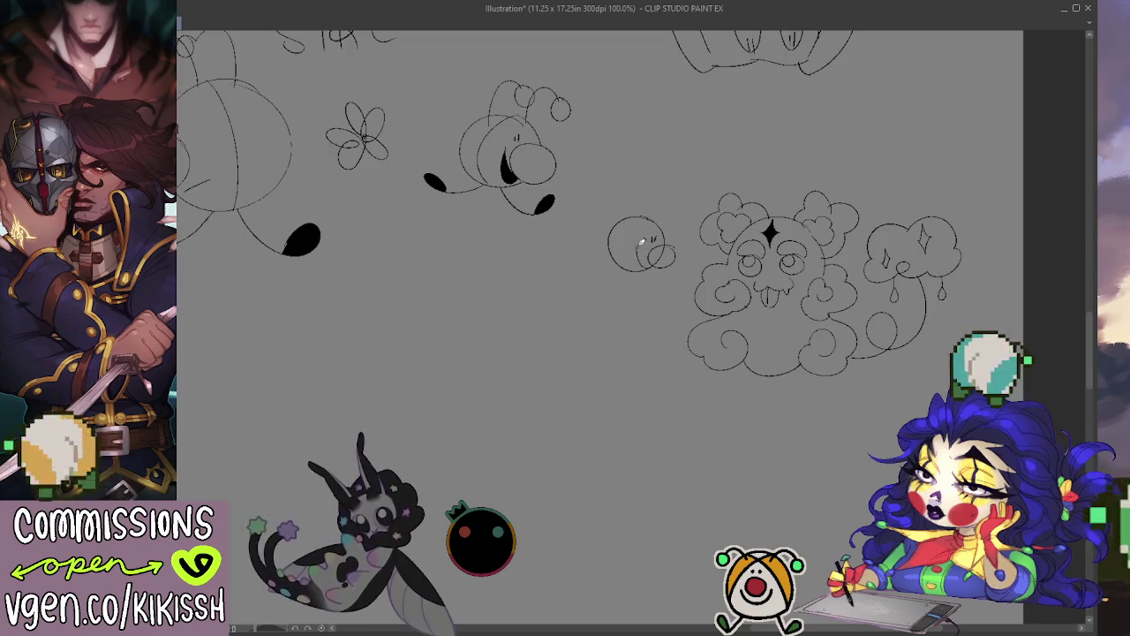
drag(643, 253, 649, 232)
key(ctrl+z)
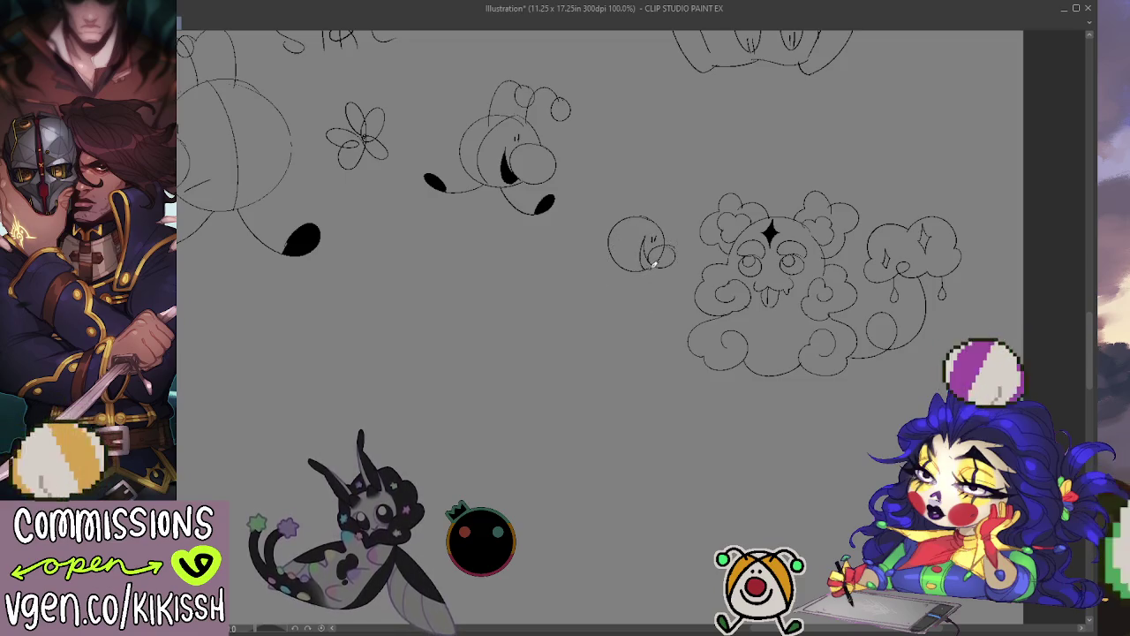
drag(650, 231, 647, 230)
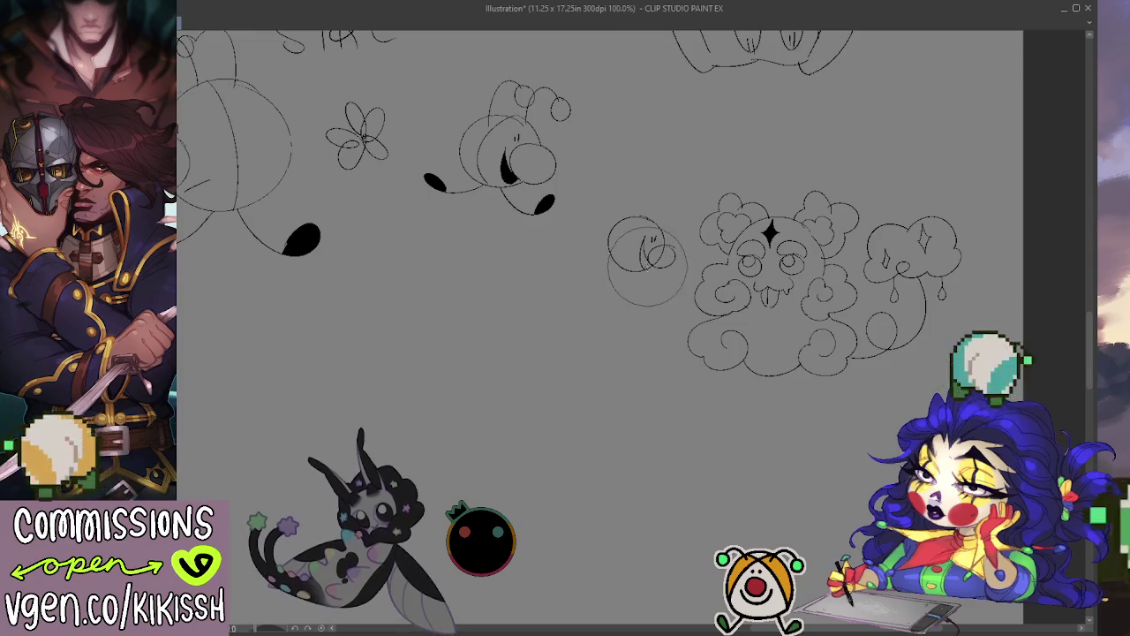
key(ctrl+z)
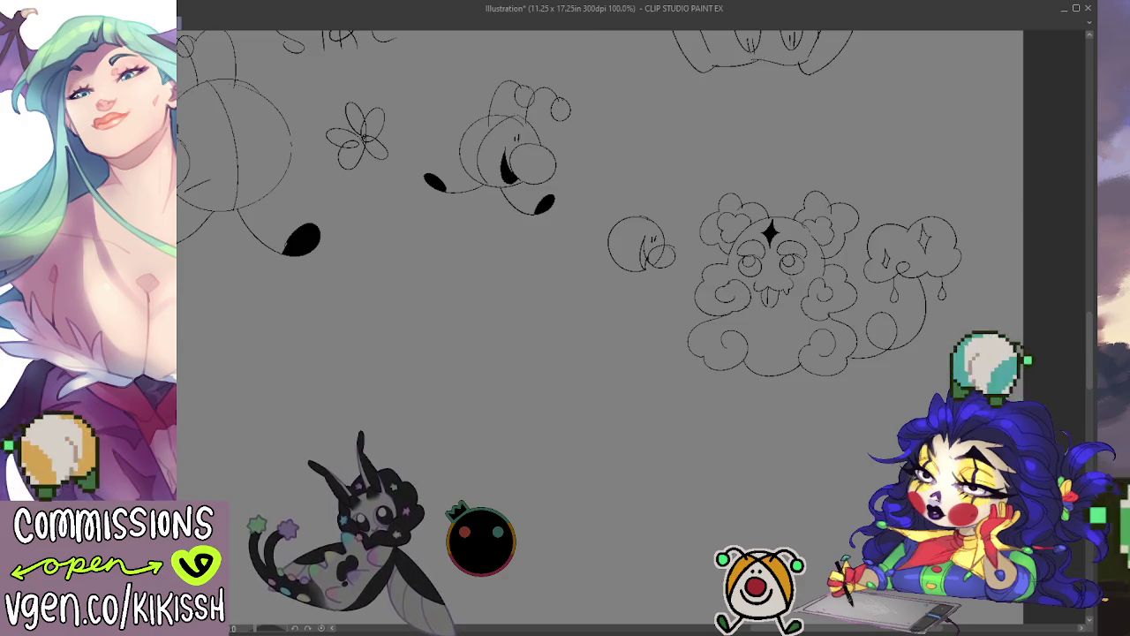
drag(664, 258, 658, 256)
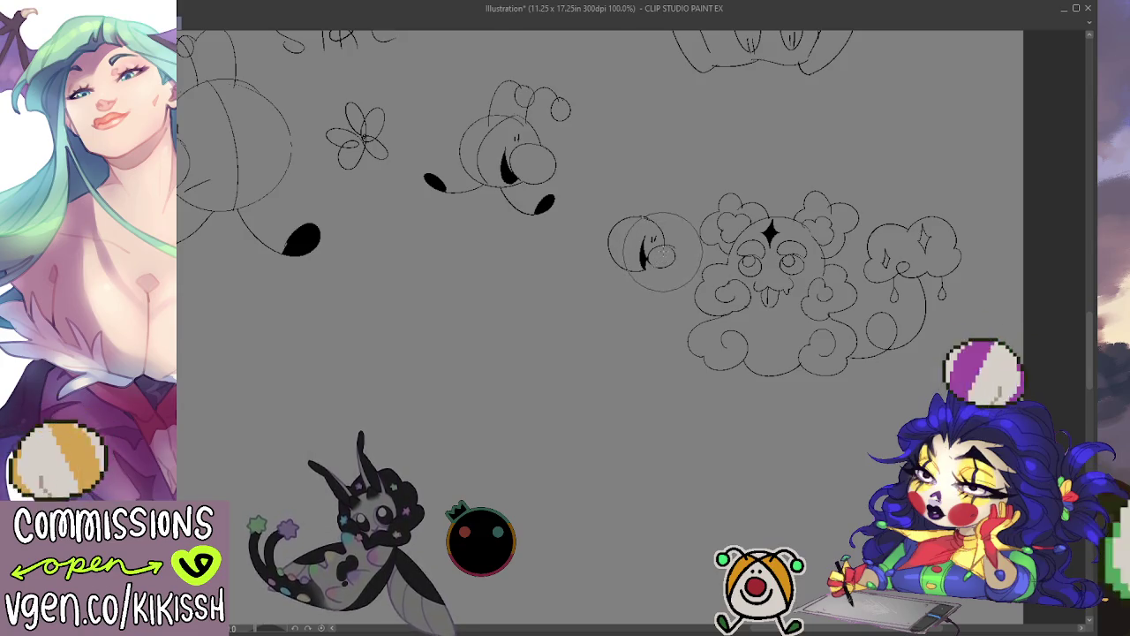
key(ctrl+z)
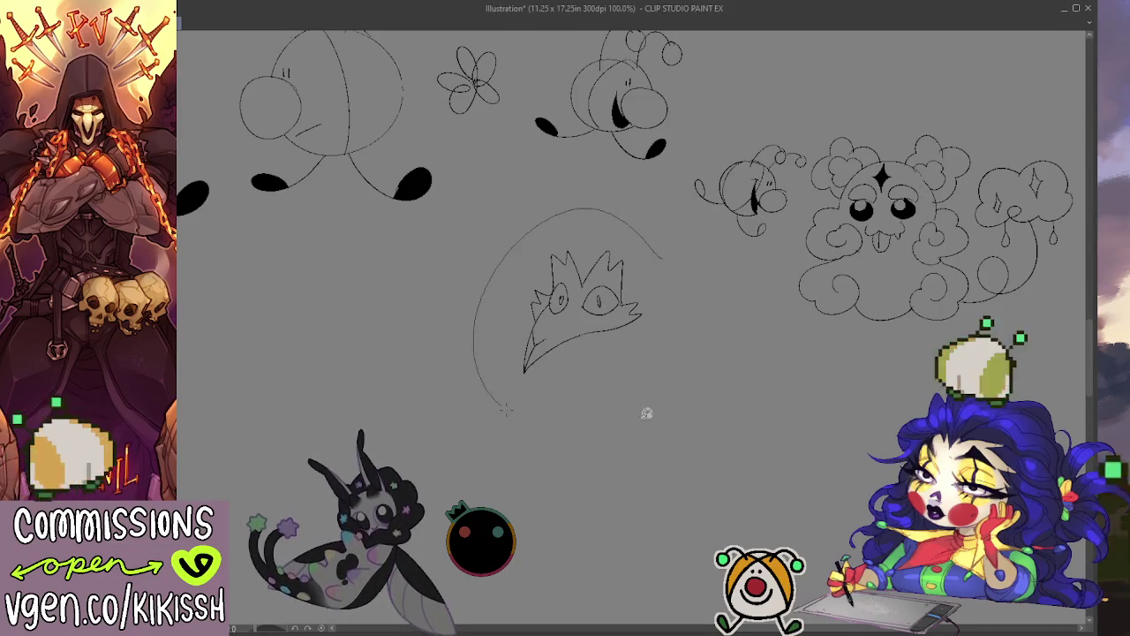
Lasso the spiky head sketch, move it down-left and deselect.
drag(669, 255, 637, 264)
drag(588, 350, 531, 381)
key(ctrl+d)
scroll(565, 383, down, 1)
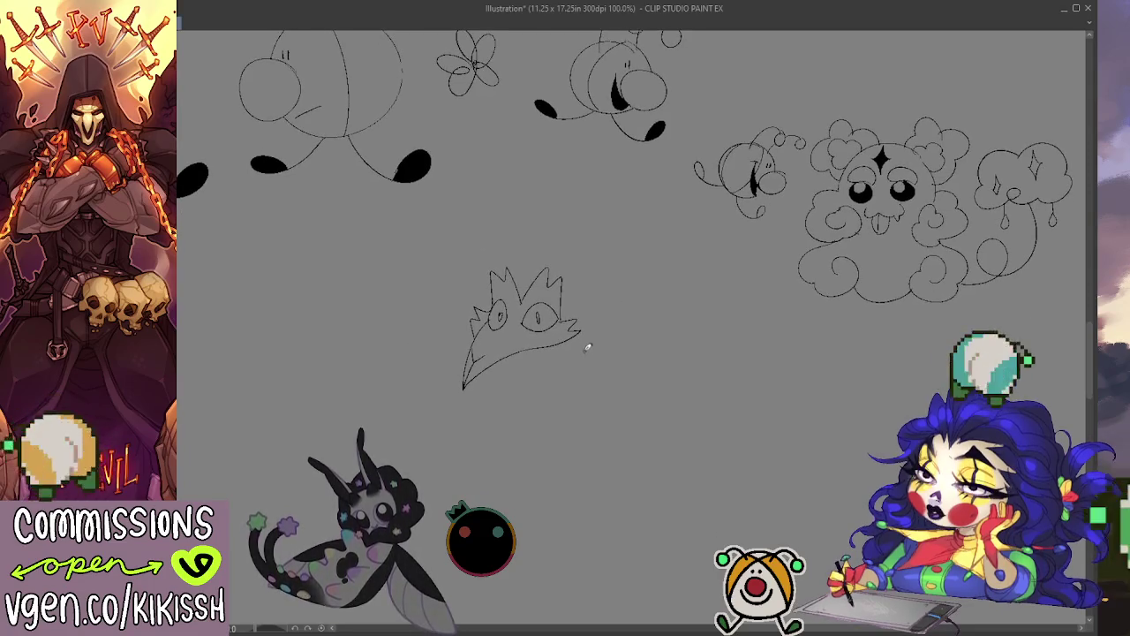
Draw two tall horns and side spikes above the head.
mouse_move(478, 334)
mouse_down()
mouse_move(441, 298)
mouse_move(484, 282)
mouse_up()
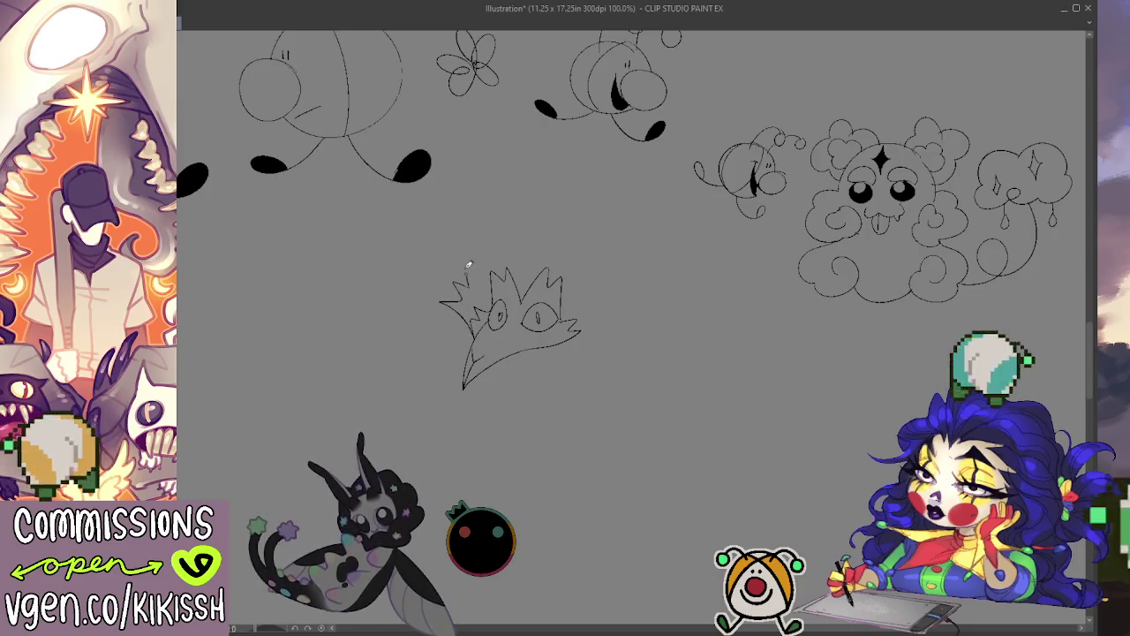
drag(467, 270, 500, 253)
mouse_move(456, 283)
mouse_down()
mouse_move(507, 258)
mouse_move(533, 153)
mouse_move(528, 239)
mouse_move(564, 256)
mouse_move(597, 221)
mouse_up()
mouse_move(604, 183)
mouse_down()
mouse_move(587, 266)
mouse_move(629, 304)
mouse_move(600, 315)
mouse_move(623, 339)
mouse_up()
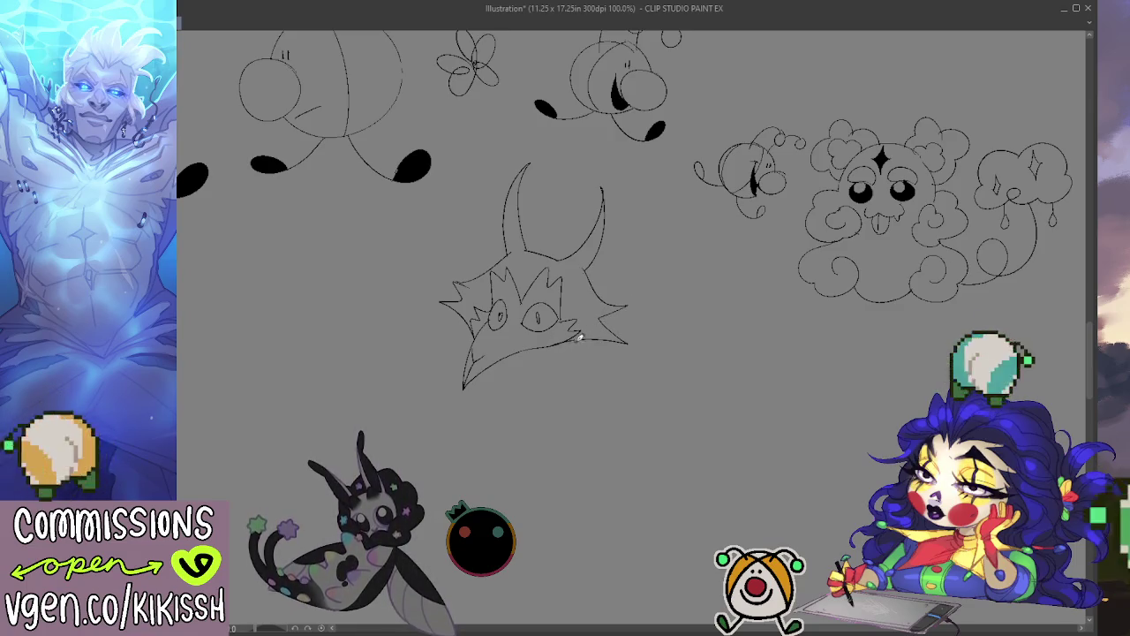
Add jagged zigzag fur under the creature's chin.
drag(570, 378, 537, 407)
key(ctrl+z)
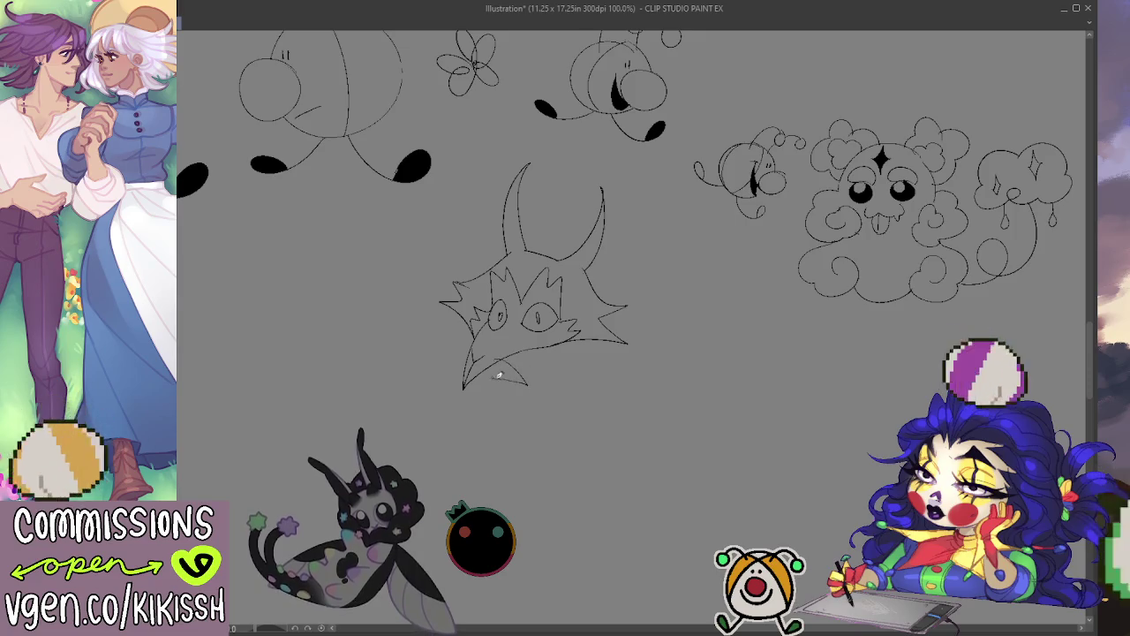
mouse_move(537, 372)
mouse_down()
mouse_move(504, 370)
mouse_move(558, 409)
mouse_up()
mouse_move(608, 346)
mouse_down()
mouse_move(615, 365)
mouse_move(658, 385)
mouse_move(621, 388)
mouse_up()
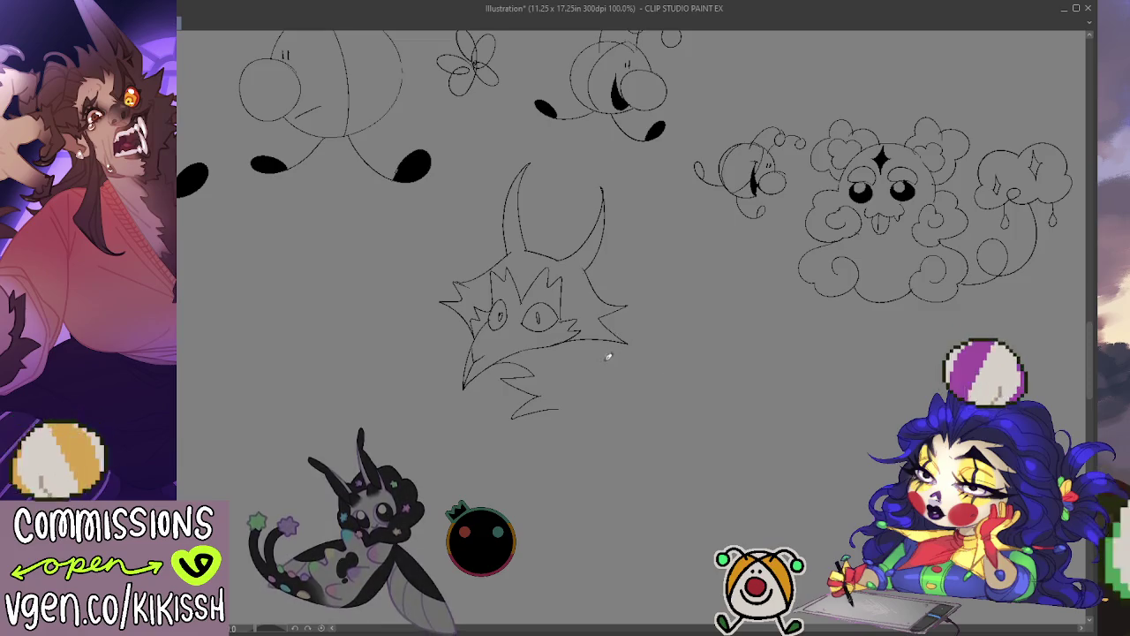
Replace the zigzag chin fur with wavy curves under the chin and along the right cheek.
key(ctrl+z)
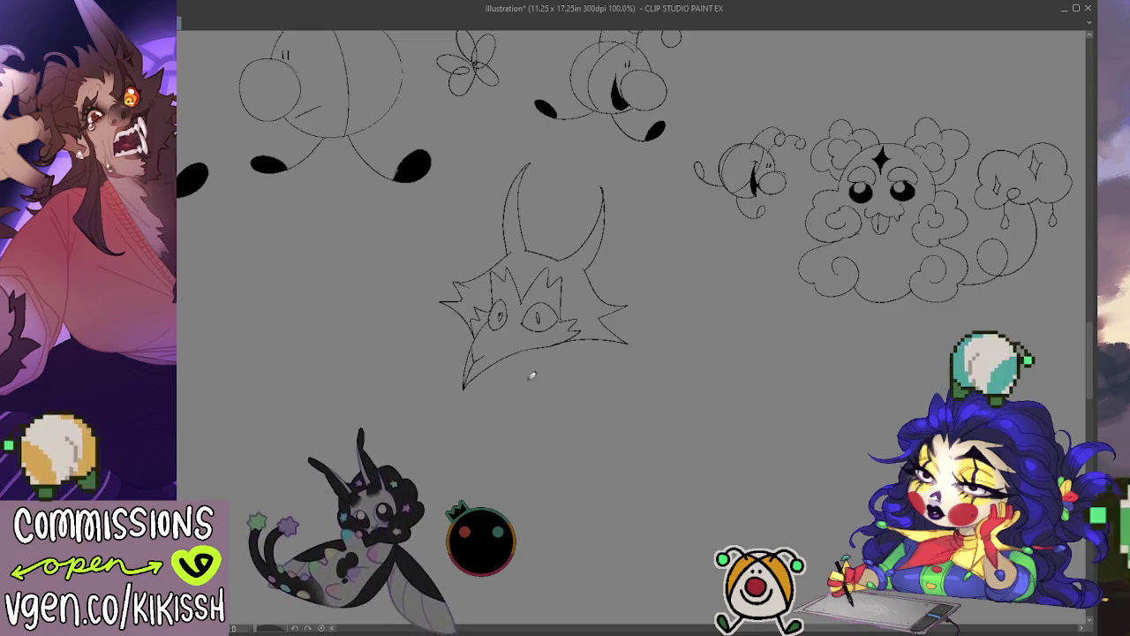
drag(496, 392, 530, 405)
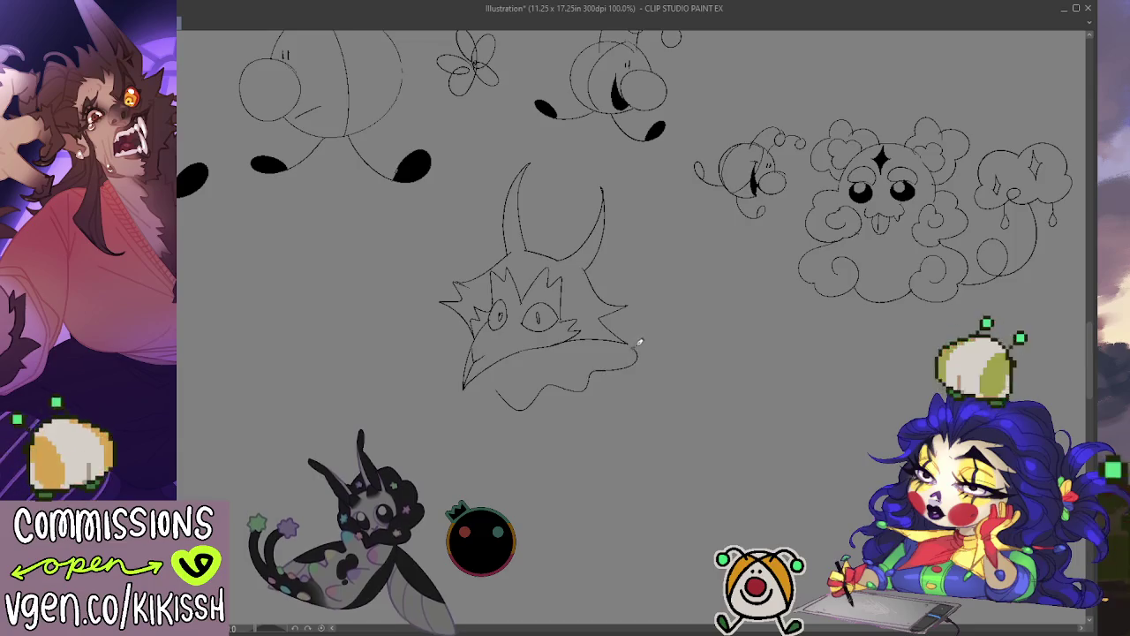
drag(637, 344, 599, 292)
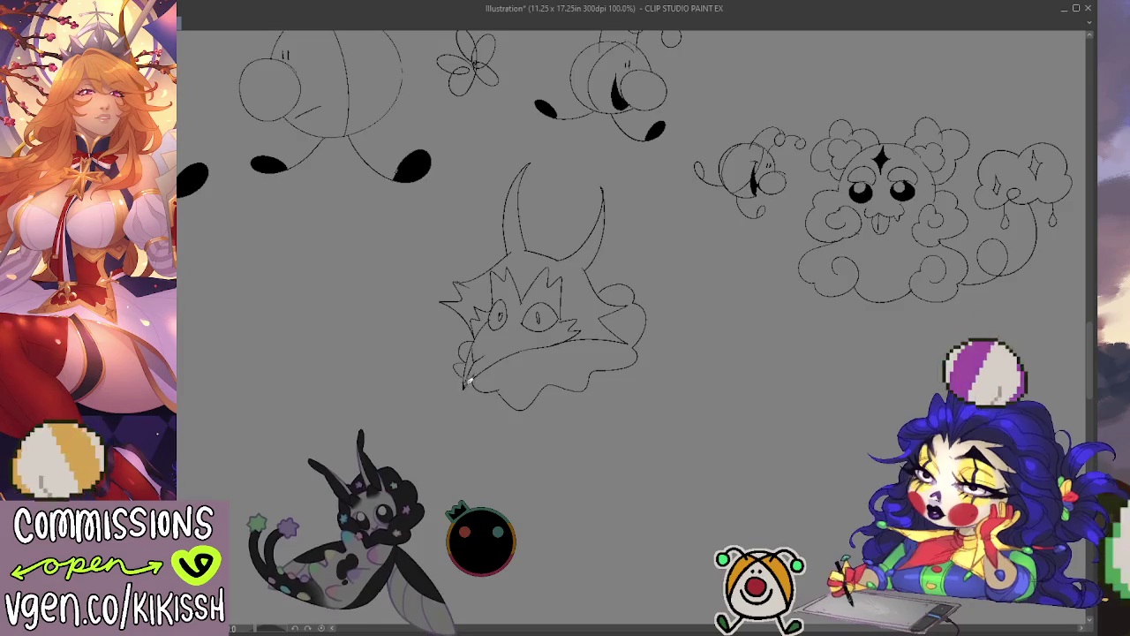
mouse_move(473, 403)
mouse_down()
mouse_move(514, 432)
mouse_move(588, 411)
mouse_move(648, 373)
mouse_move(661, 300)
mouse_move(634, 287)
mouse_up()
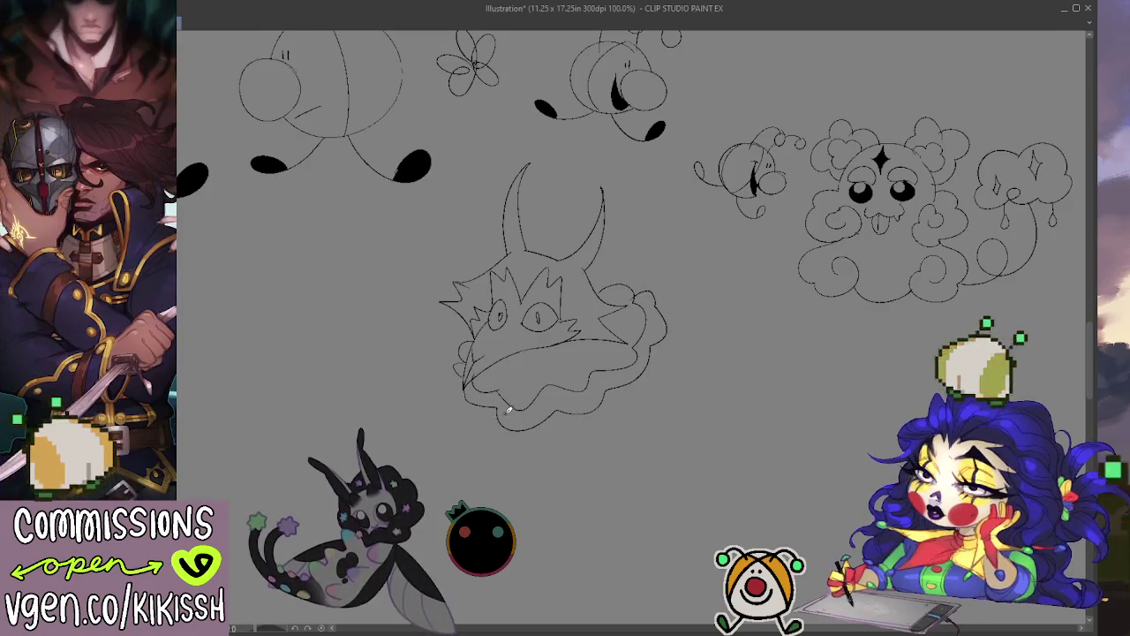
mouse_move(484, 400)
mouse_down()
mouse_move(468, 424)
mouse_move(503, 446)
mouse_move(584, 428)
mouse_up()
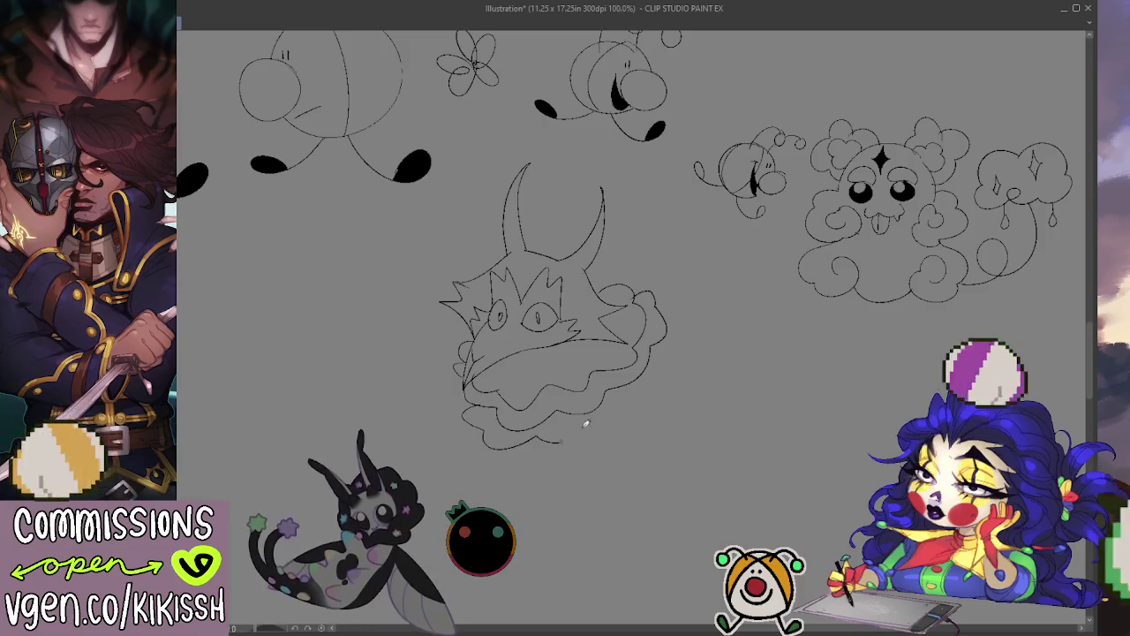
key(ctrl+z)
key(ctrl+z)
key(ctrl+z)
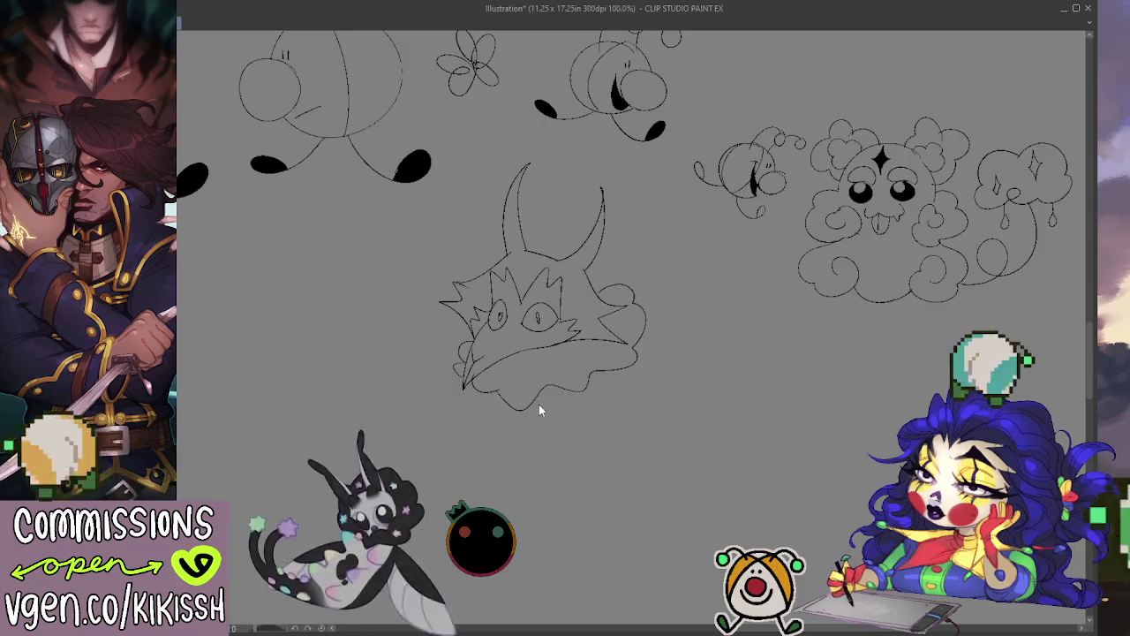
Erase the messy chin lines and redraw a scalloped ruff along the chin and right cheek.
key(e)
drag(474, 375, 524, 370)
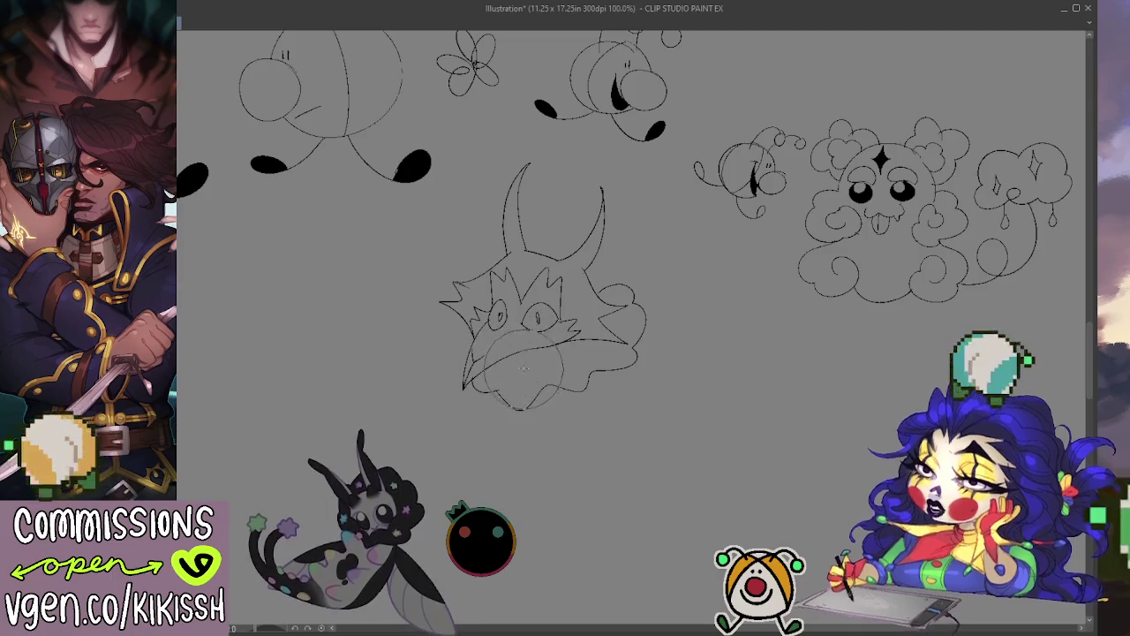
key(p)
drag(473, 363, 466, 335)
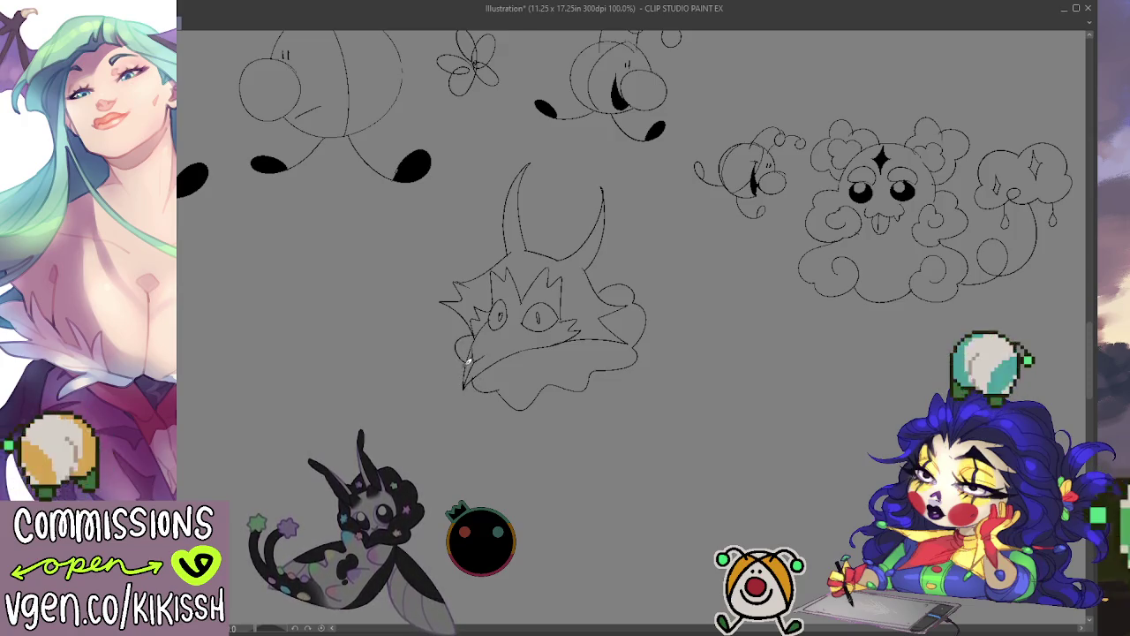
drag(447, 372, 464, 382)
mouse_move(527, 425)
mouse_down()
mouse_move(646, 378)
mouse_move(656, 308)
mouse_up()
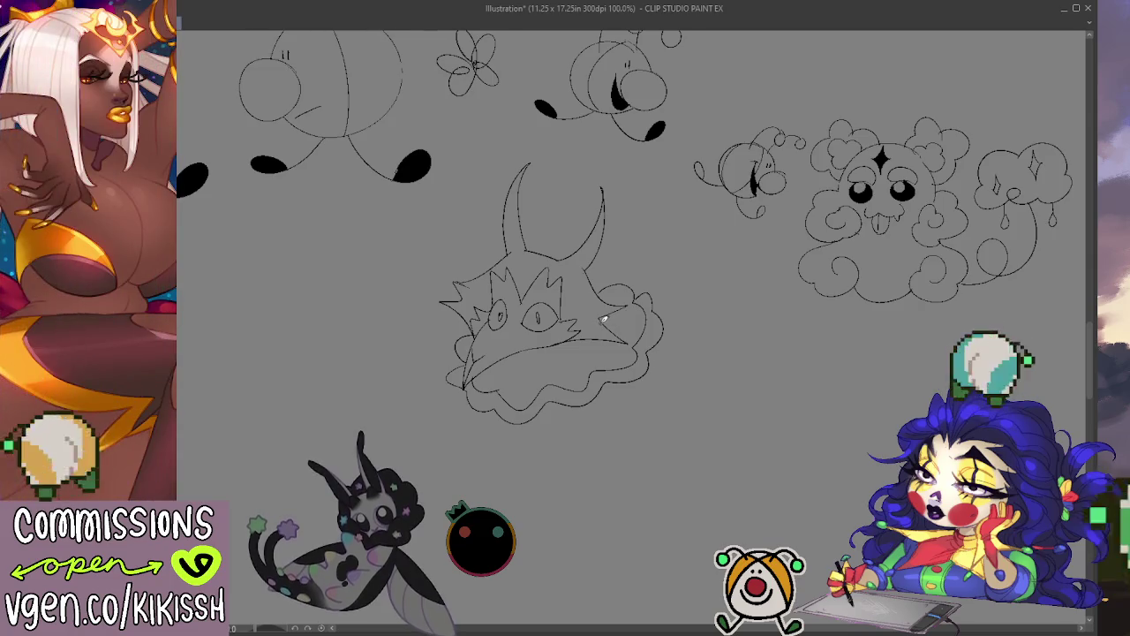
drag(669, 262, 672, 258)
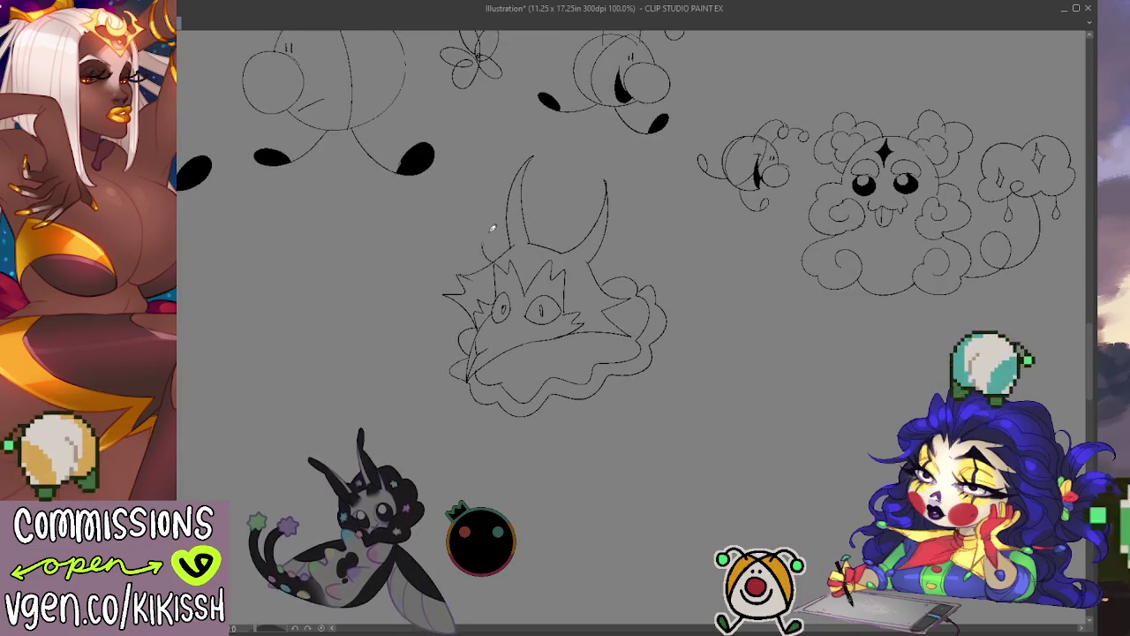
drag(510, 213, 556, 221)
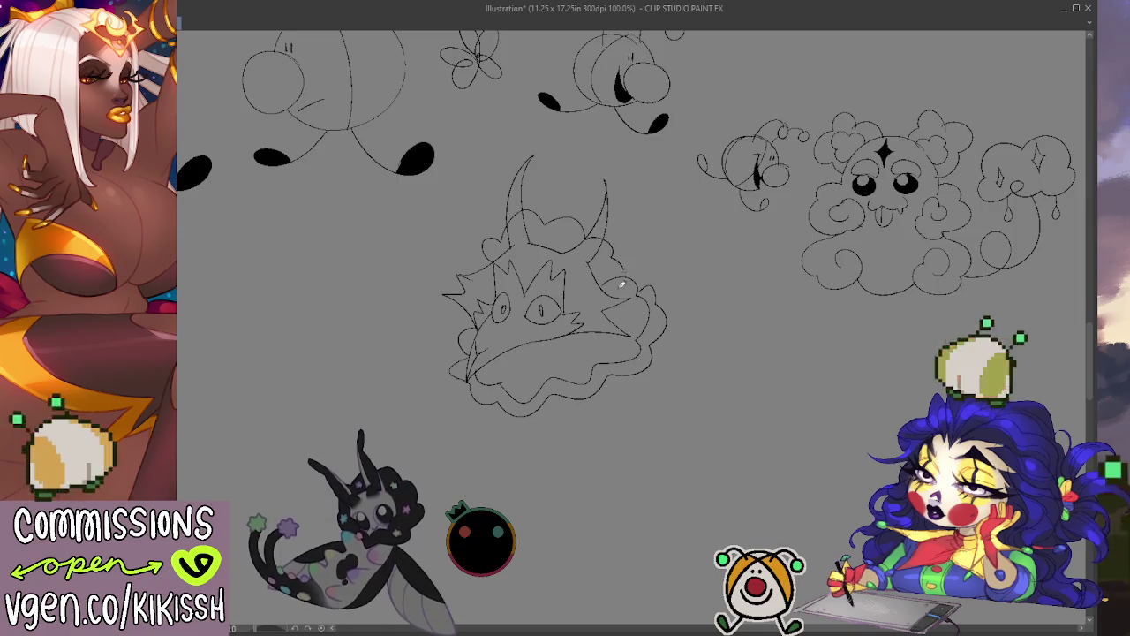
key(e)
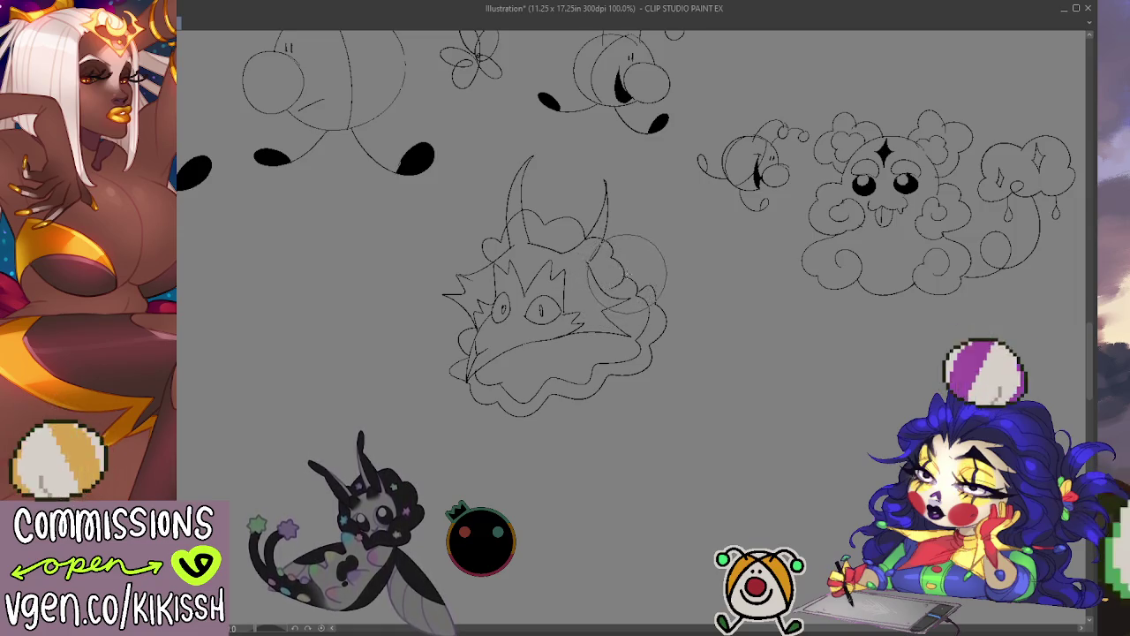
mouse_move(517, 212)
mouse_down()
mouse_move(530, 220)
mouse_move(505, 223)
mouse_up()
key(p)
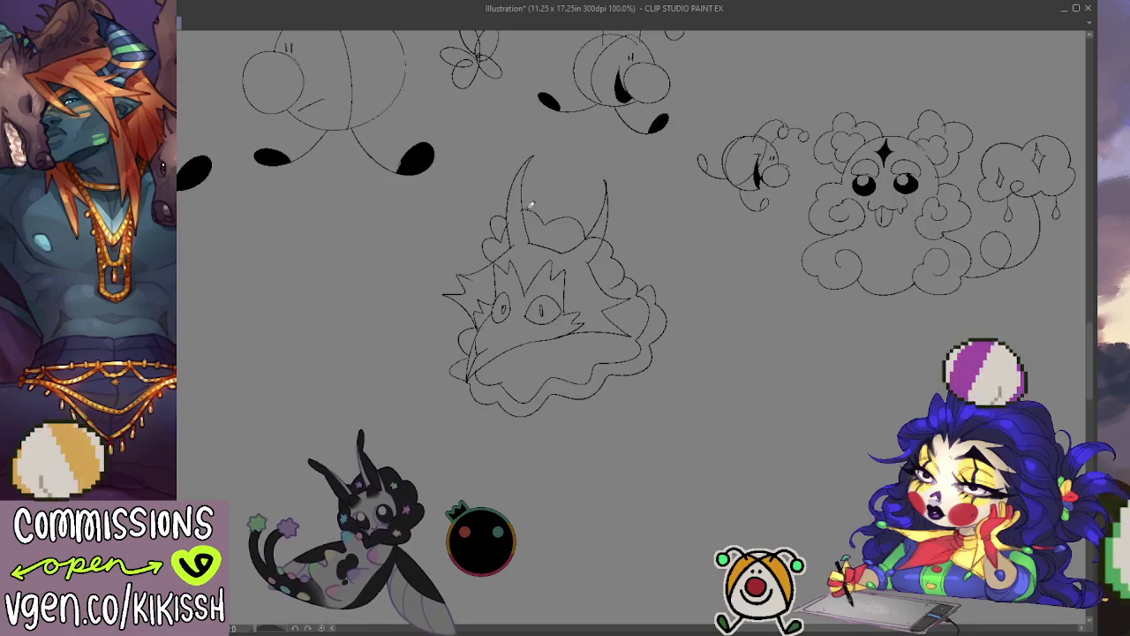
mouse_move(558, 210)
mouse_down()
mouse_move(594, 224)
mouse_move(623, 256)
mouse_move(587, 269)
mouse_up()
drag(609, 203, 631, 265)
mouse_move(618, 221)
mouse_down()
mouse_move(624, 240)
mouse_move(635, 233)
mouse_up()
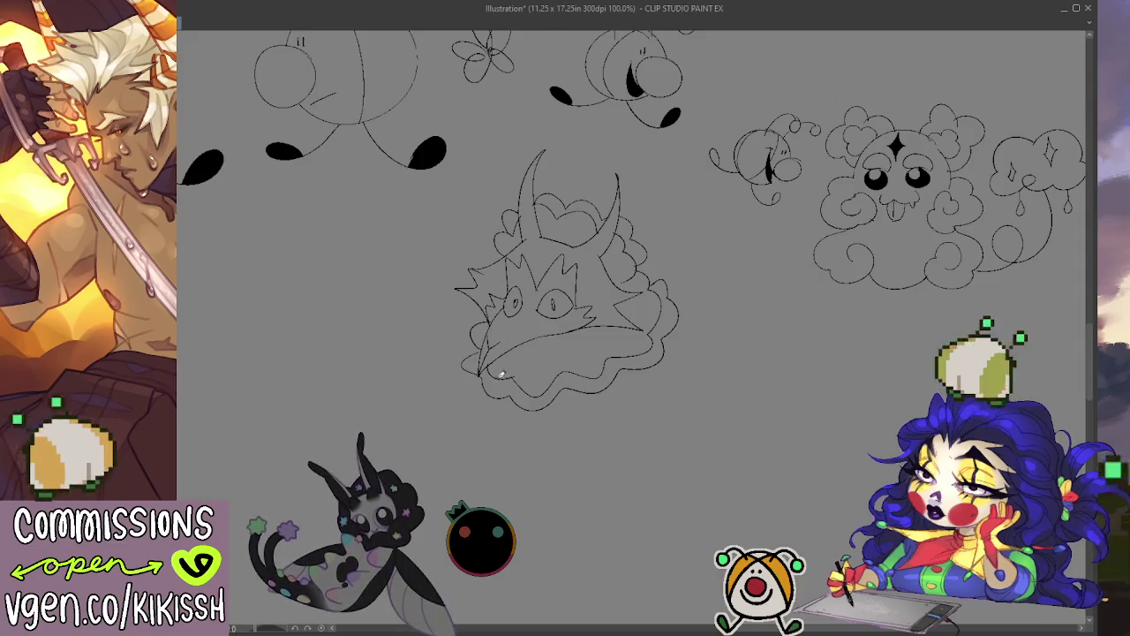
mouse_move(482, 382)
mouse_down()
mouse_move(476, 399)
mouse_move(555, 404)
mouse_move(668, 374)
mouse_move(678, 292)
mouse_up()
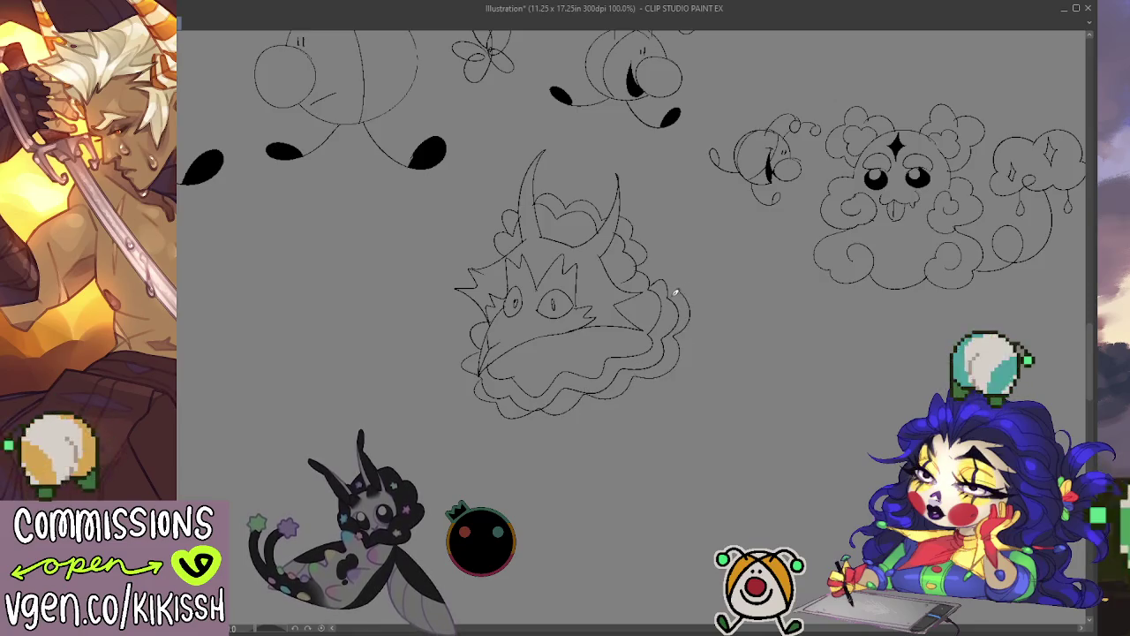
drag(677, 427, 670, 411)
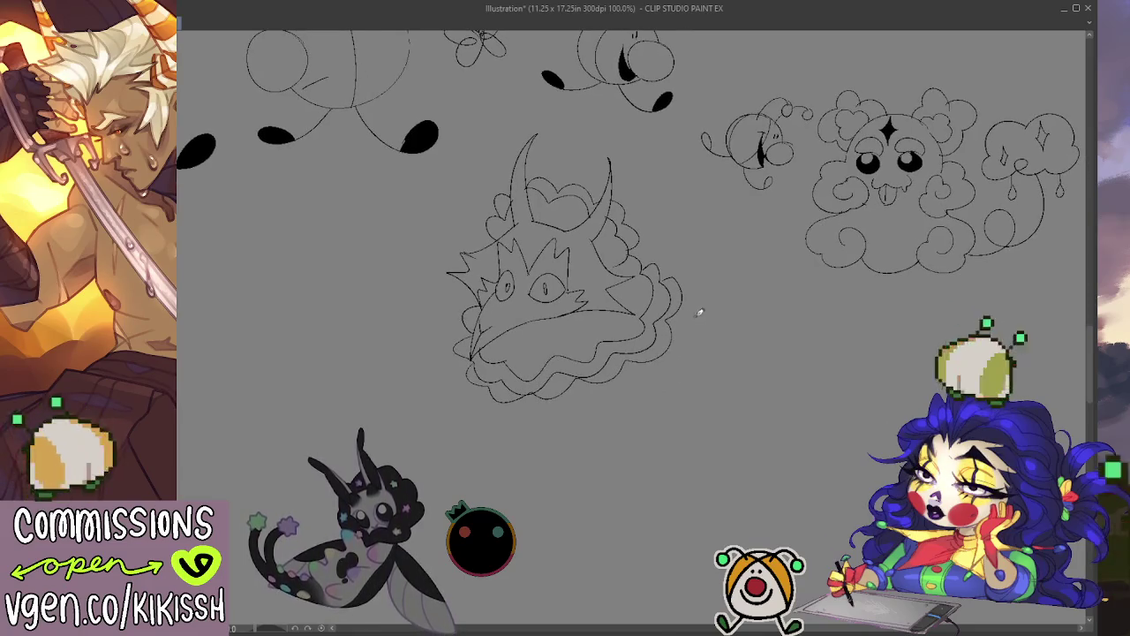
mouse_move(671, 309)
mouse_down()
mouse_move(739, 313)
mouse_move(835, 374)
mouse_up()
key(ctrl+z)
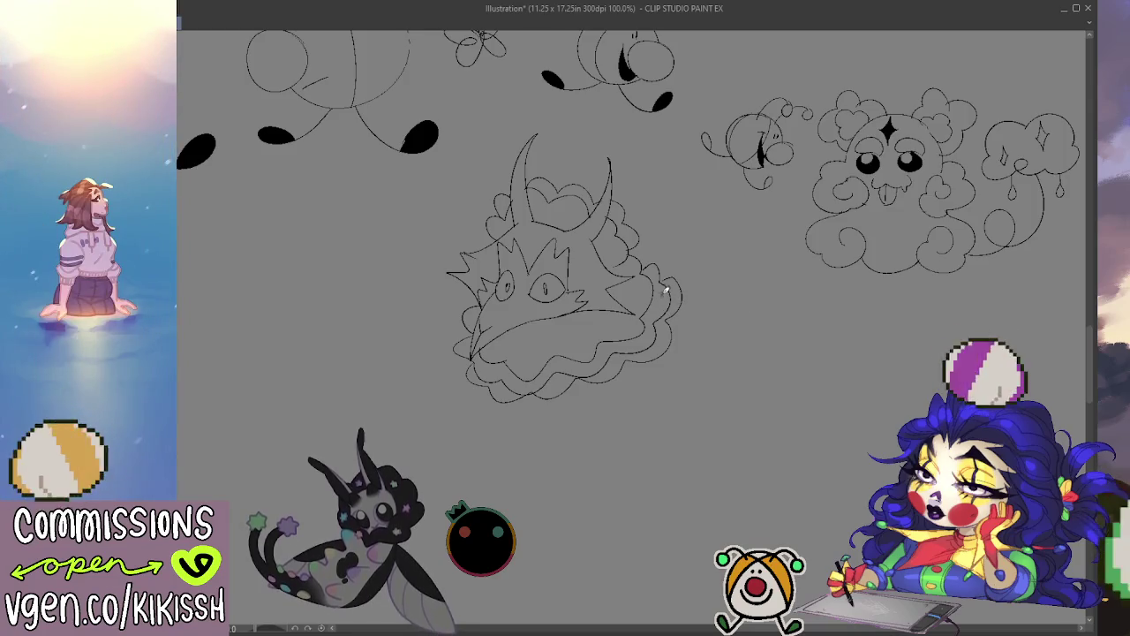
Draw the body's back, rump curve and belly line behind the horned head.
mouse_move(679, 306)
mouse_down()
mouse_move(813, 341)
mouse_move(794, 434)
mouse_up()
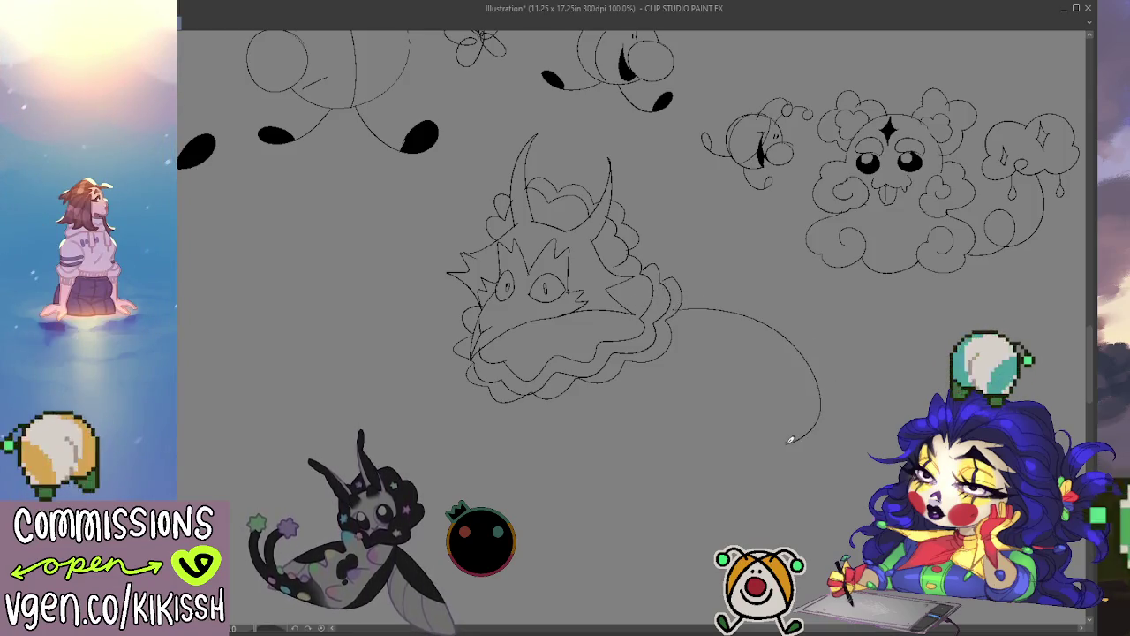
key(ctrl+z)
mouse_move(724, 323)
mouse_down()
mouse_move(785, 368)
mouse_move(740, 430)
mouse_move(663, 423)
mouse_up()
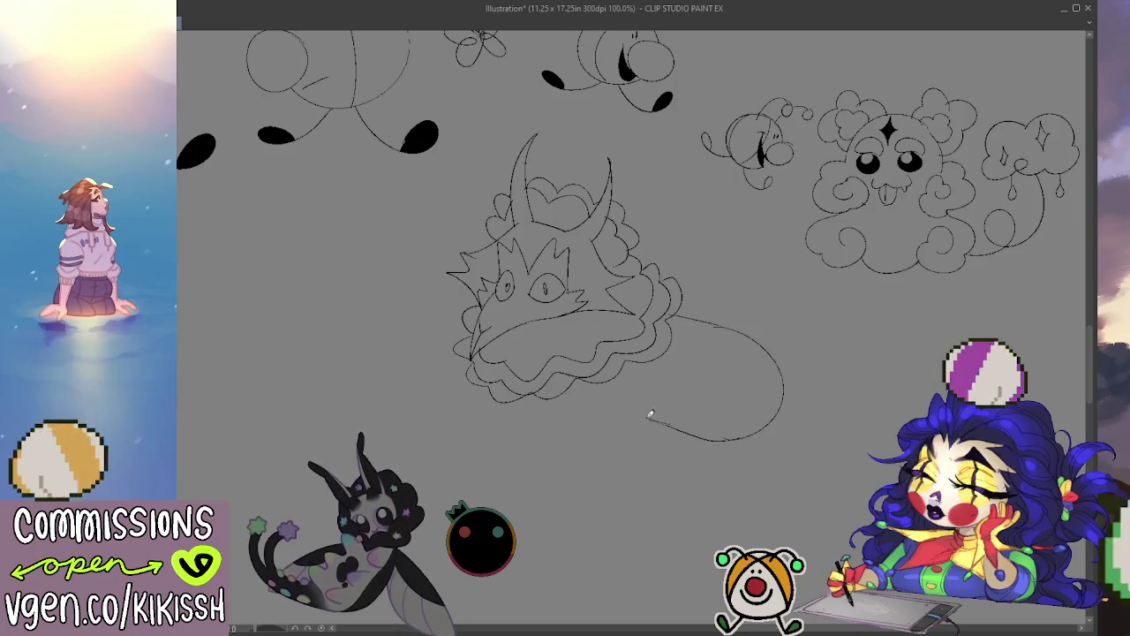
drag(549, 400, 701, 421)
Sketch four legs under the body with toe-tipped feet.
drag(545, 421, 507, 444)
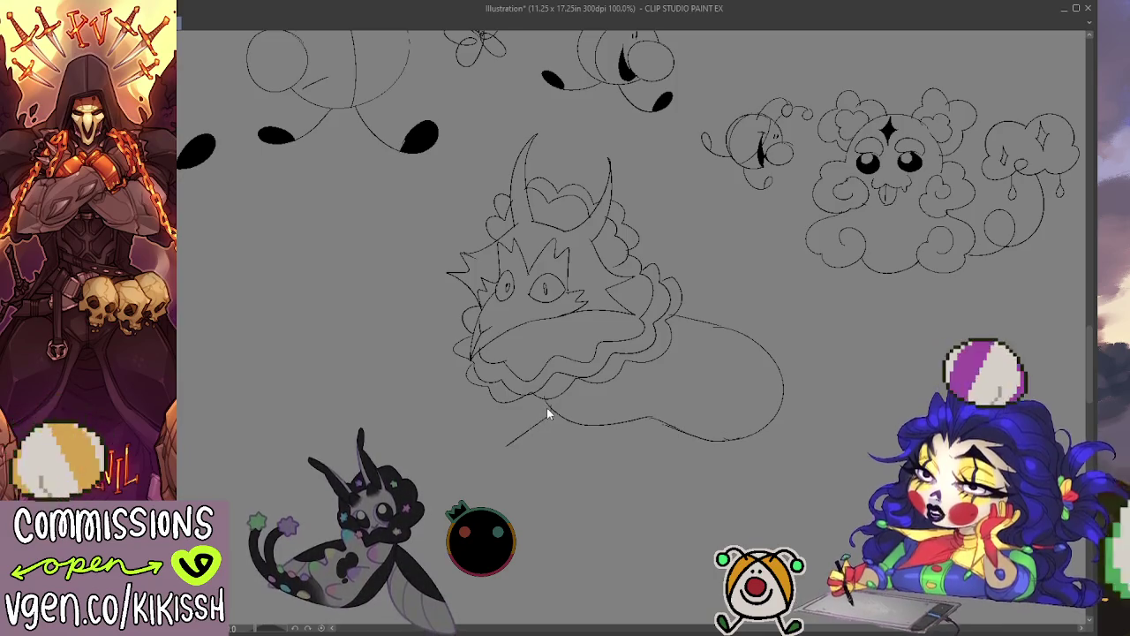
key(ctrl+z)
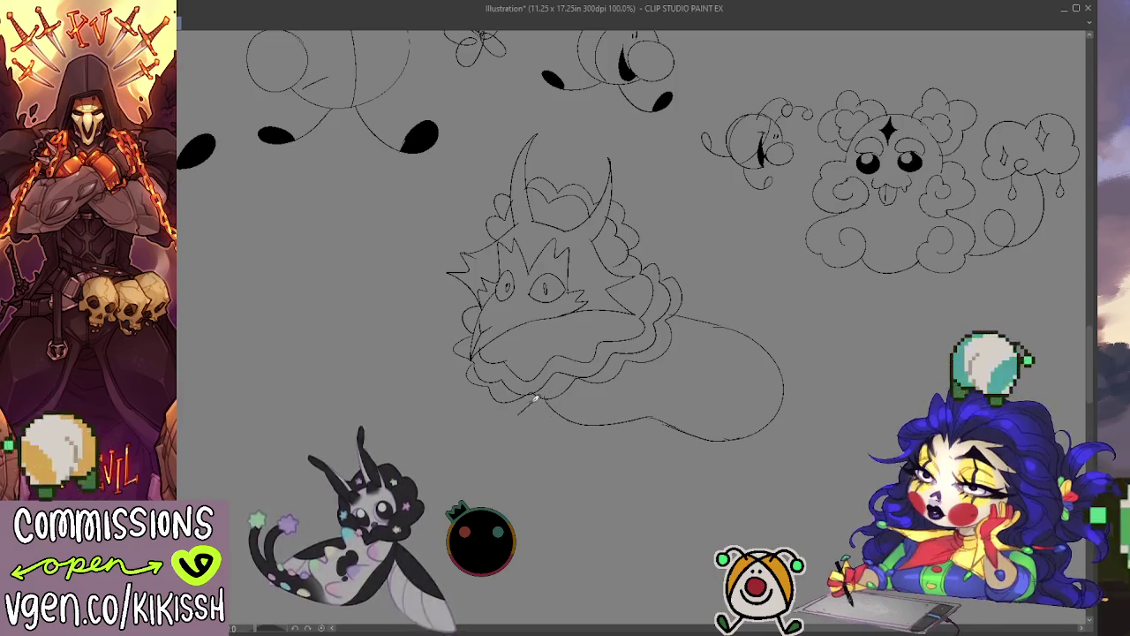
drag(544, 394, 506, 429)
drag(537, 389, 494, 434)
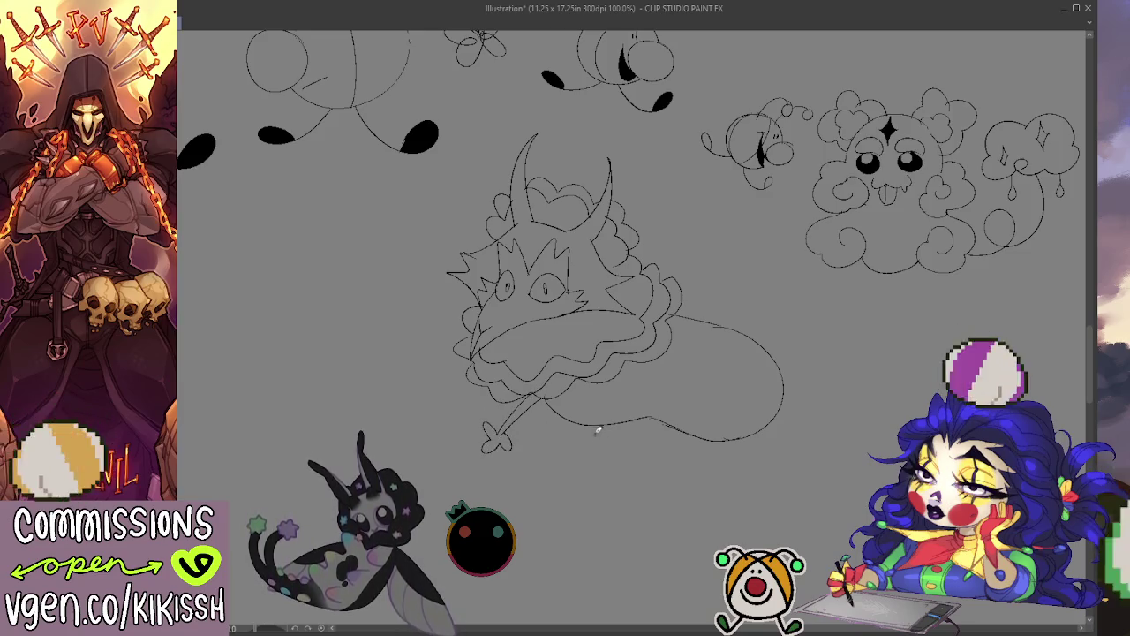
drag(620, 421, 634, 474)
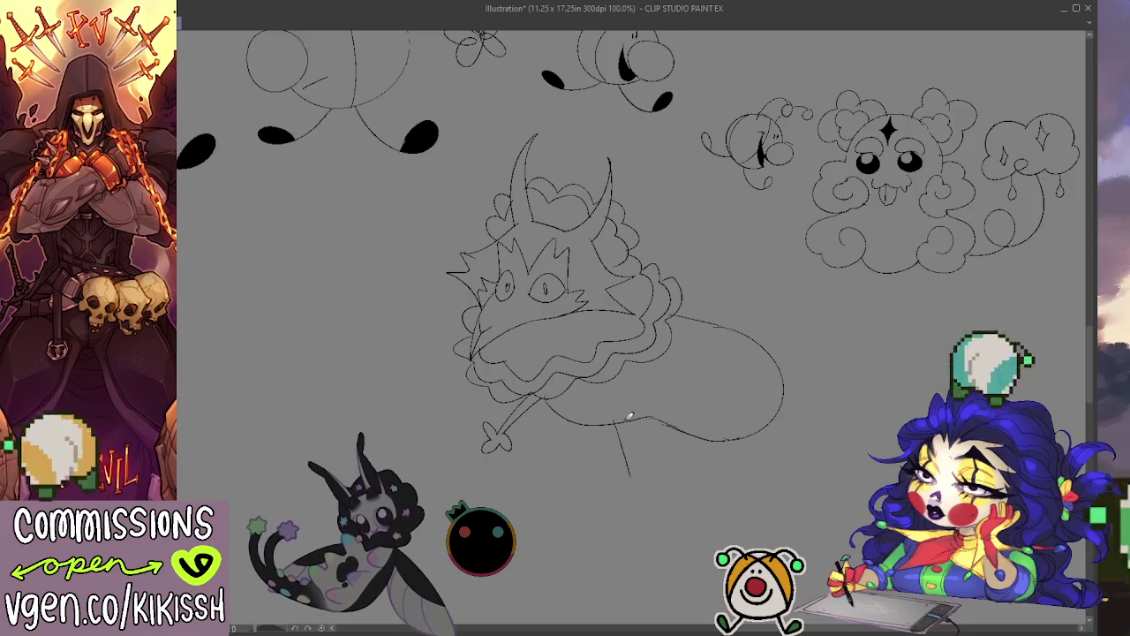
drag(629, 416, 634, 474)
mouse_move(623, 422)
mouse_down()
mouse_move(634, 500)
mouse_move(650, 486)
mouse_up()
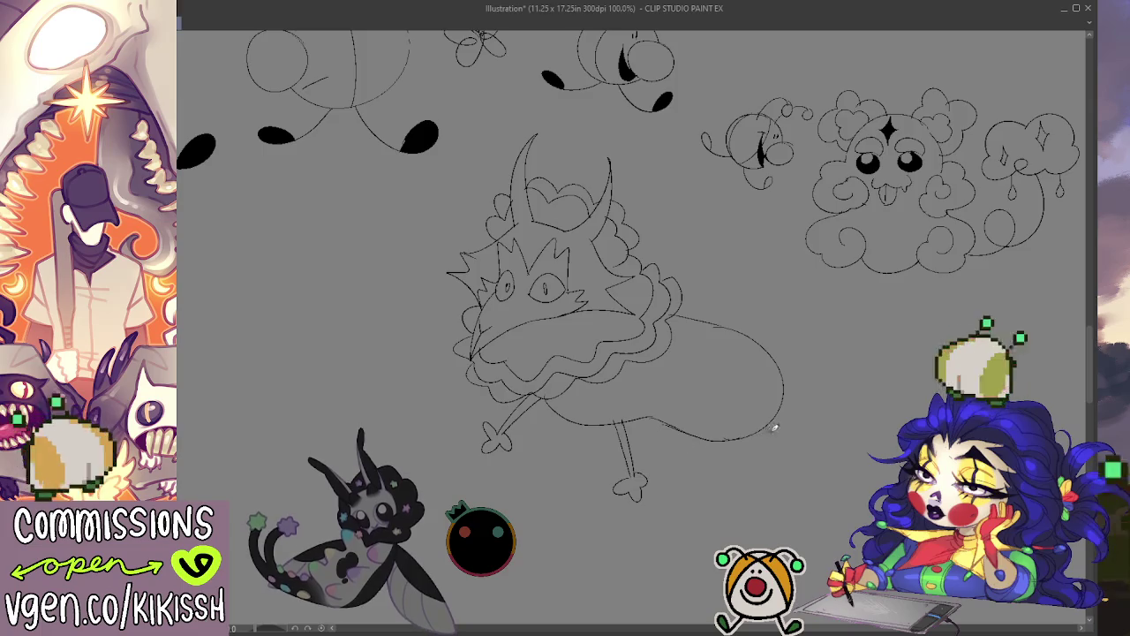
key(ctrl+z)
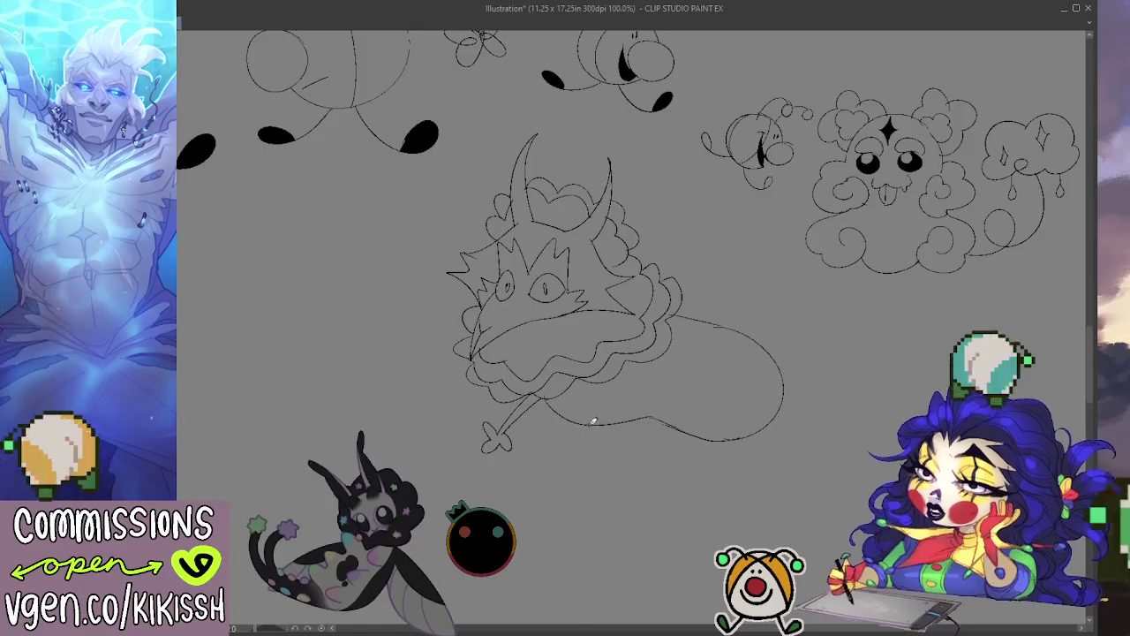
mouse_move(586, 425)
mouse_down()
mouse_move(583, 481)
mouse_move(594, 463)
mouse_up()
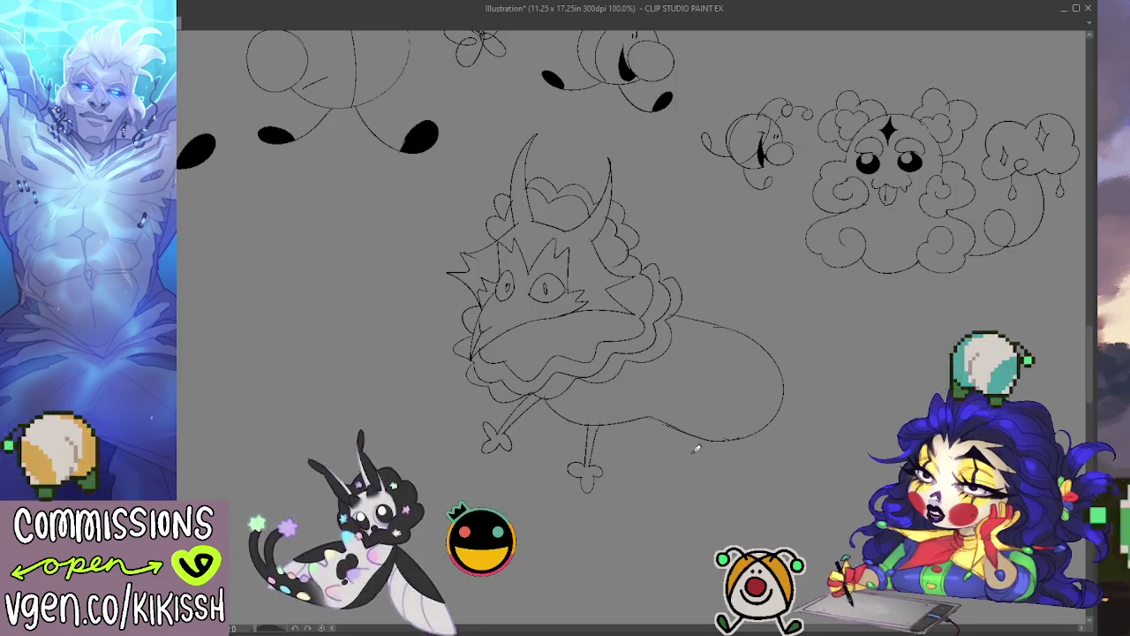
mouse_move(692, 436)
mouse_down()
mouse_move(632, 459)
mouse_move(660, 476)
mouse_up()
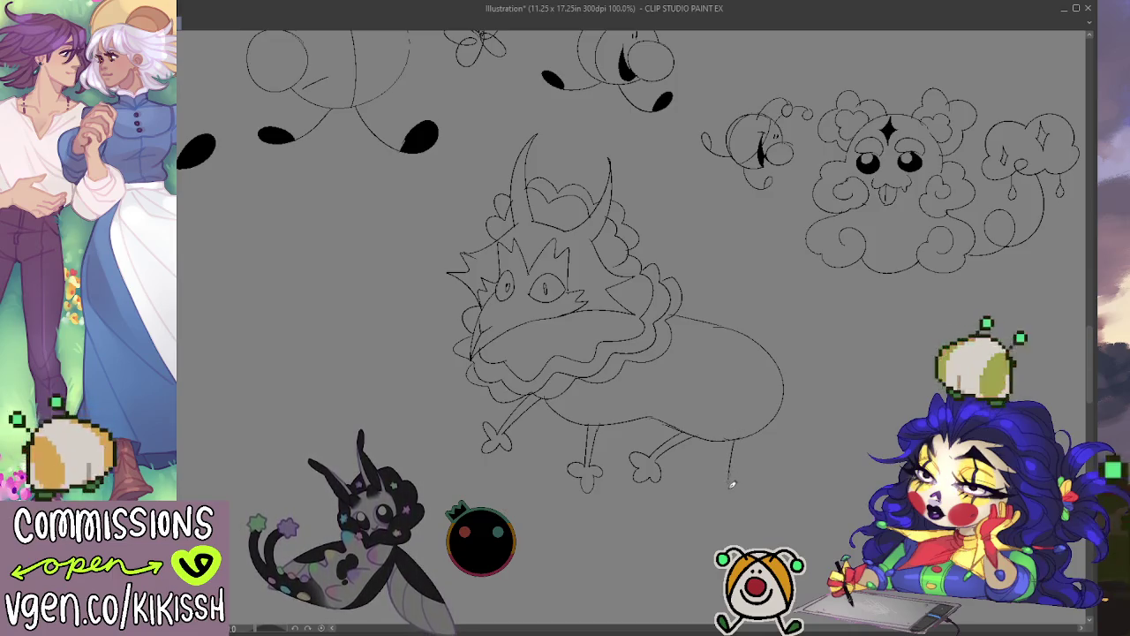
drag(724, 505, 747, 496)
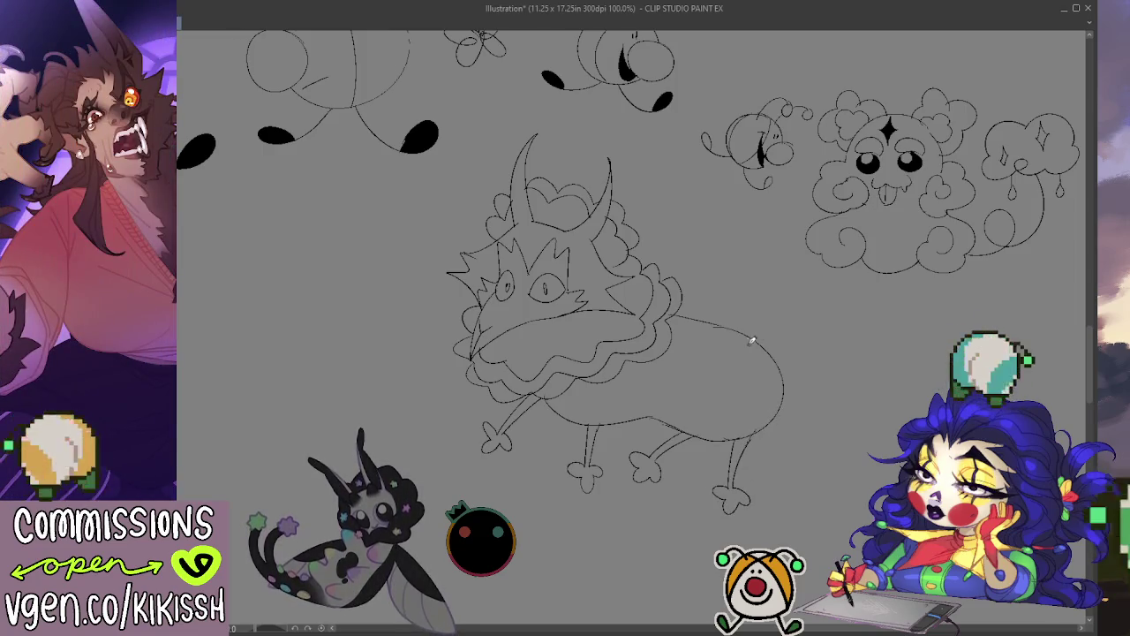
Add spikes along the creature's back and a tufted tail.
mouse_move(685, 314)
mouse_down()
mouse_move(719, 299)
mouse_move(764, 312)
mouse_up()
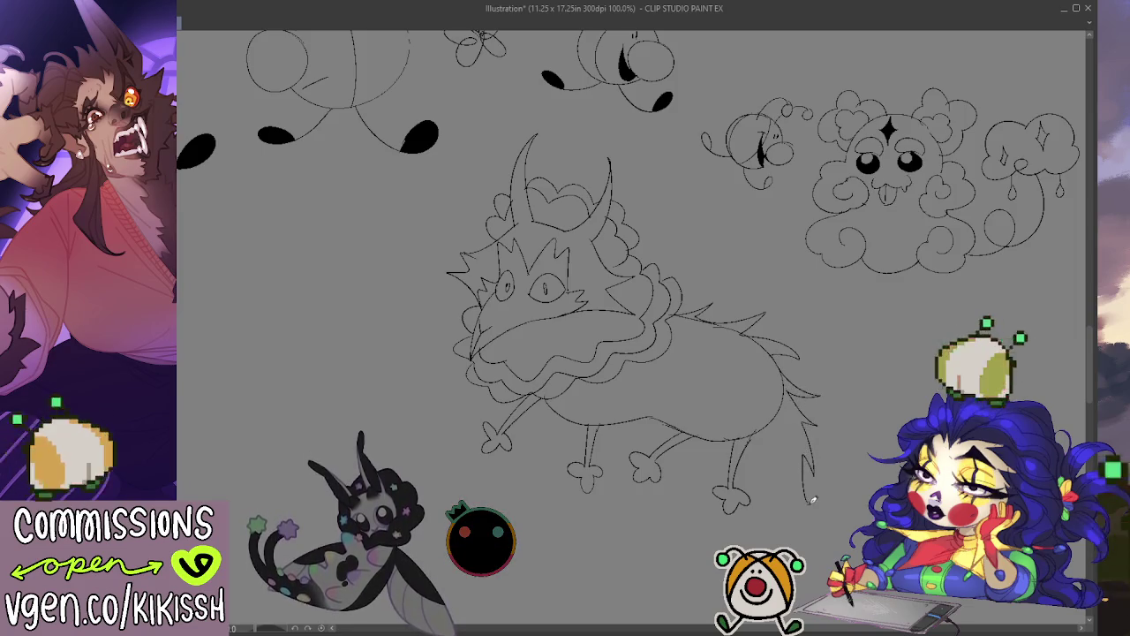
drag(812, 500, 797, 437)
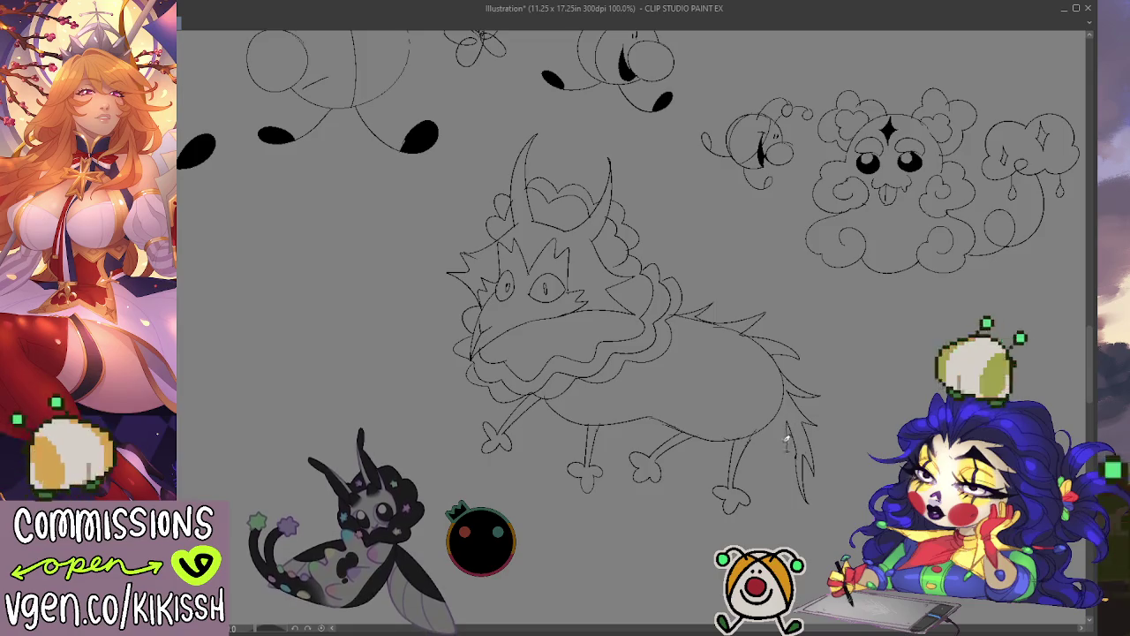
drag(787, 420, 801, 453)
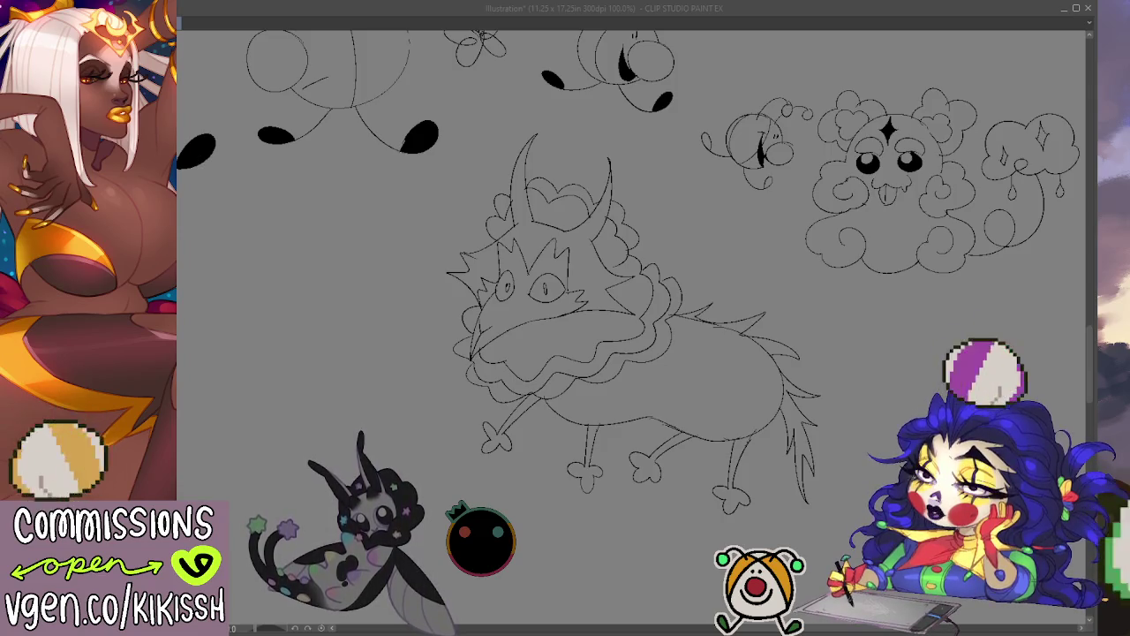
click(935, 269)
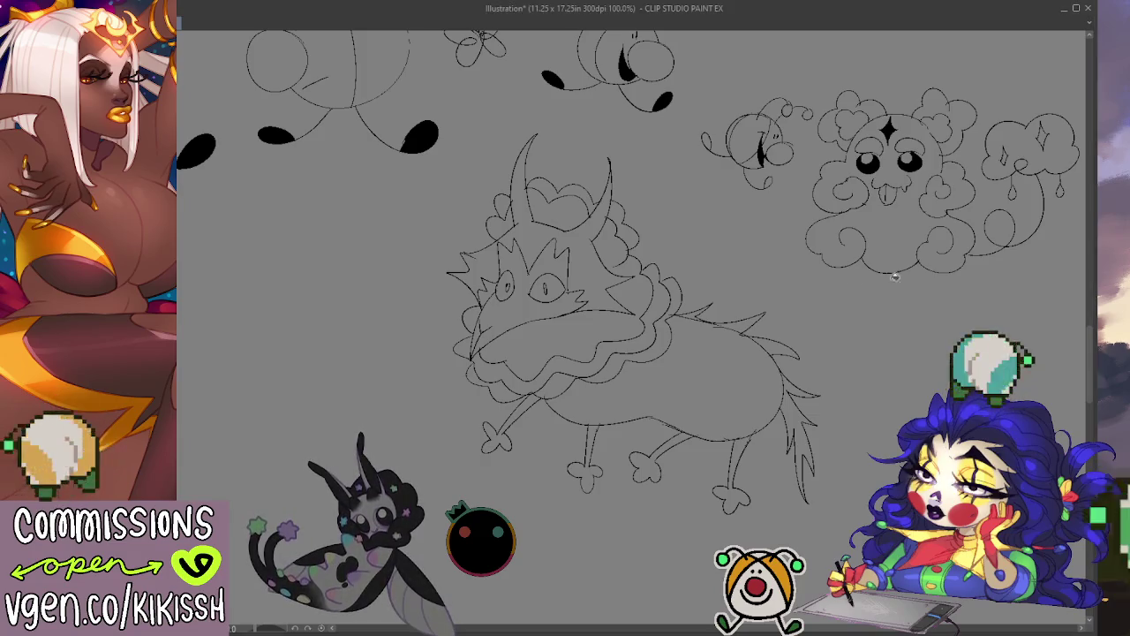
Bucket-fill the horns, head spikes, body, back spike, tail and all four legs and feet black.
click(598, 273)
click(487, 261)
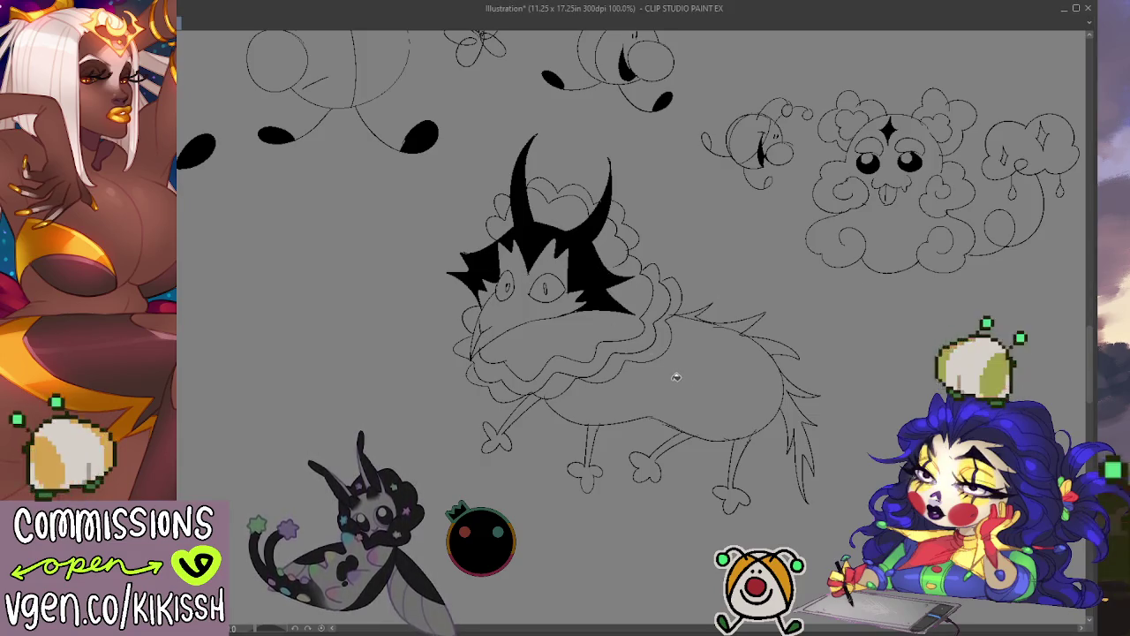
click(707, 410)
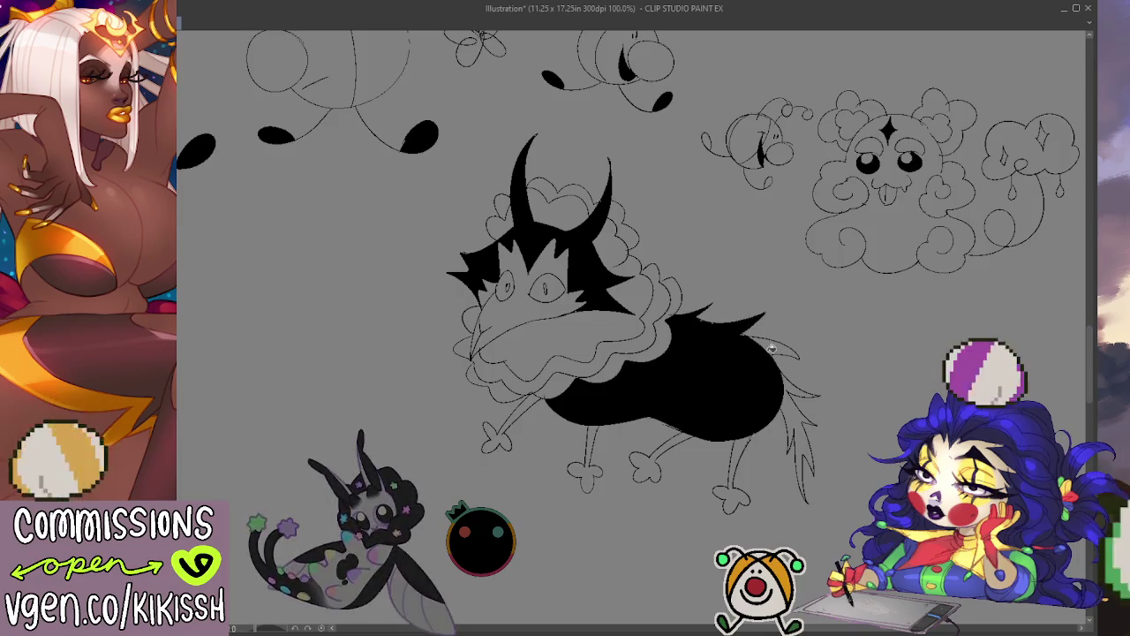
click(772, 347)
click(799, 406)
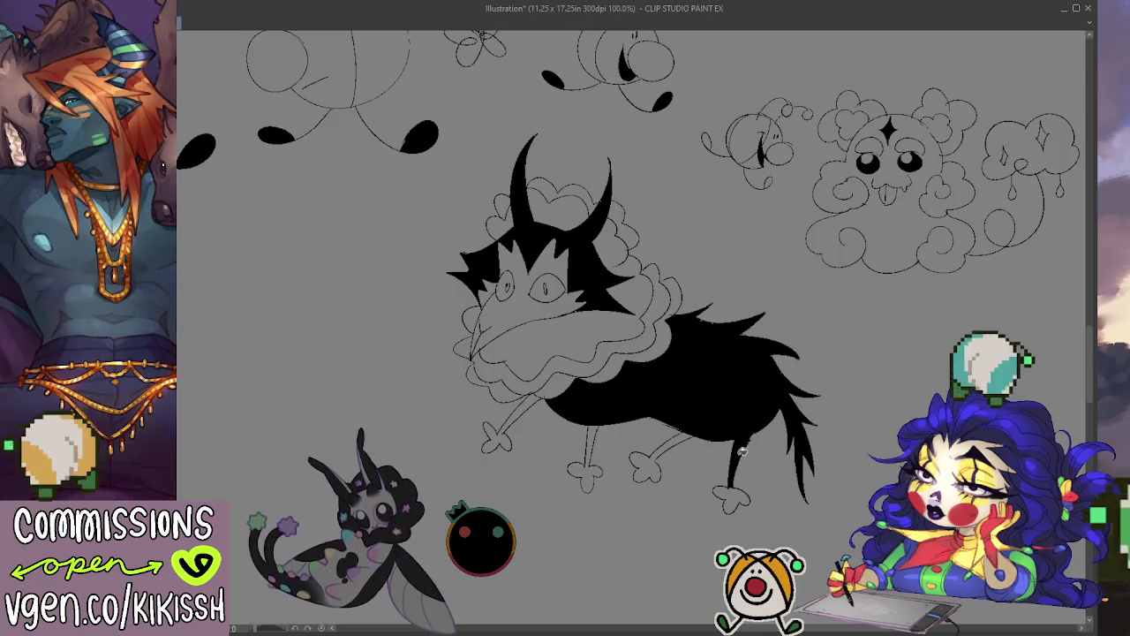
click(676, 443)
click(742, 498)
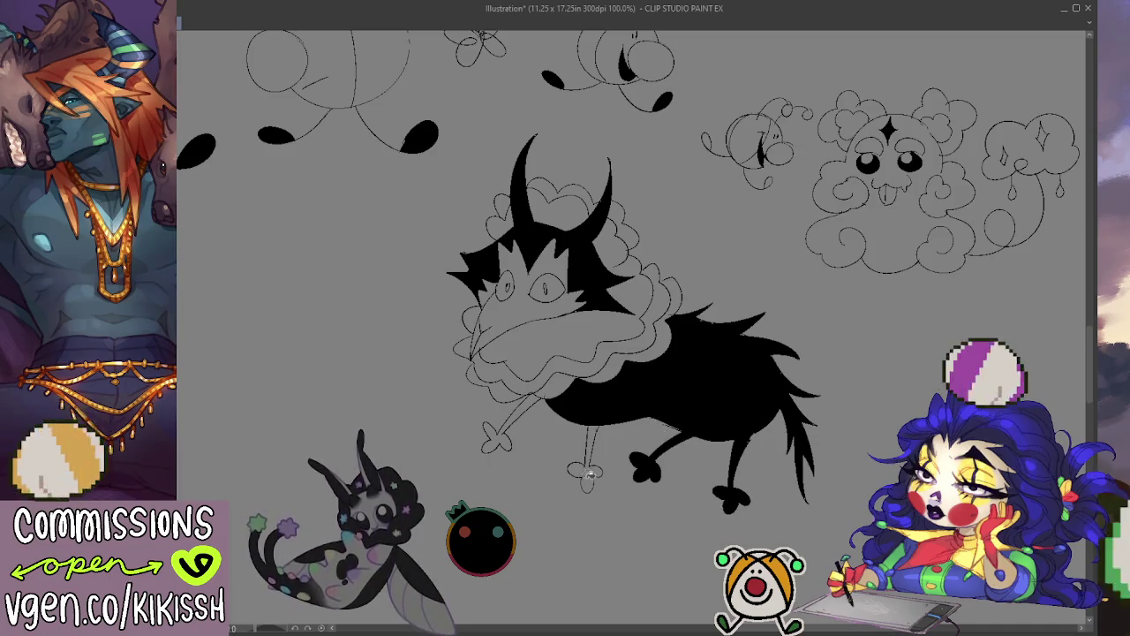
click(587, 470)
click(508, 436)
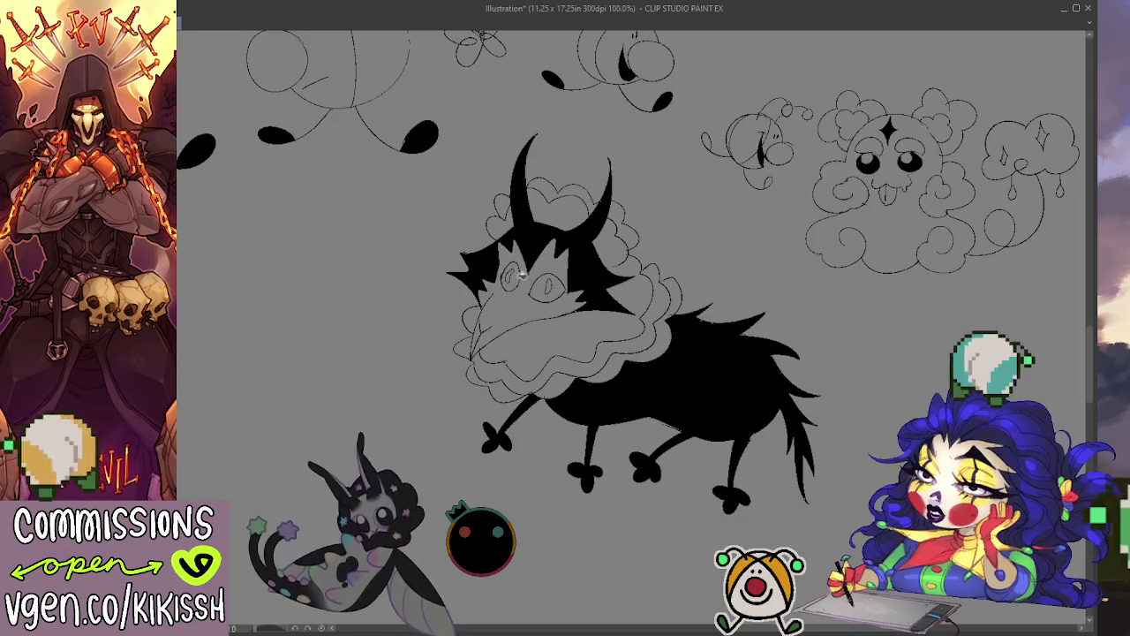
key(e)
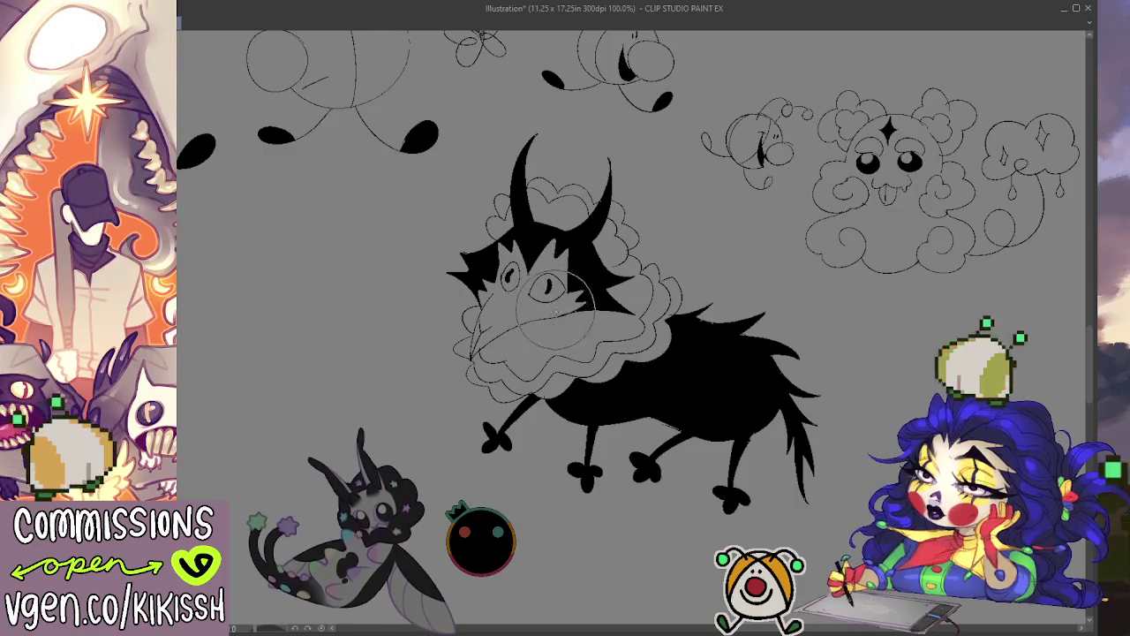
Paint black over the hair around the eye and move the creature down-left.
drag(510, 270, 512, 274)
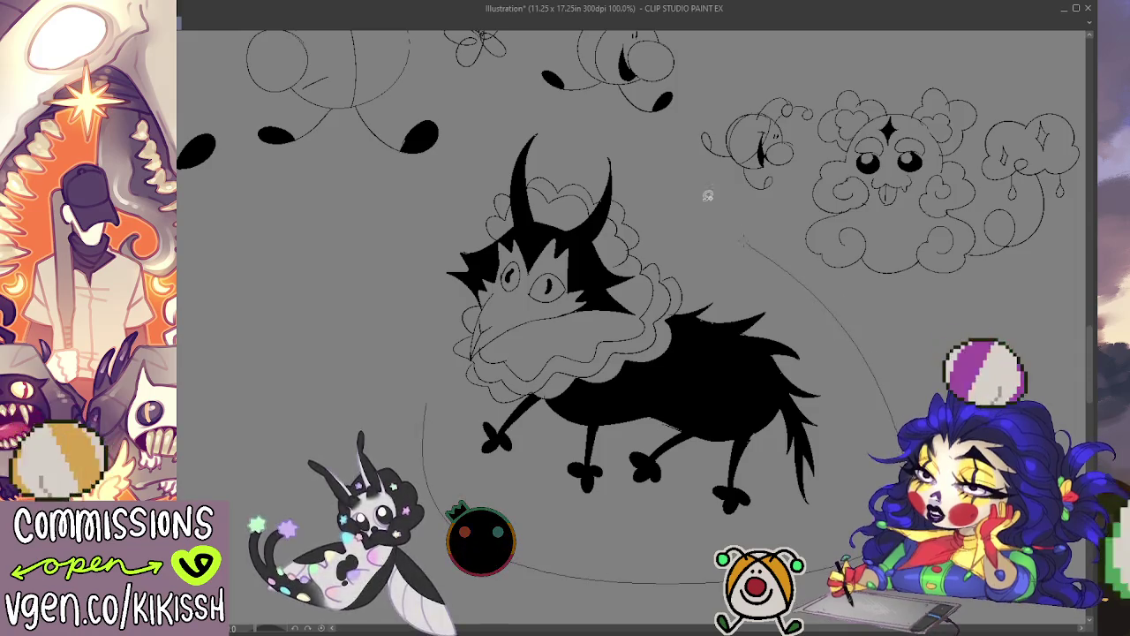
drag(505, 127, 420, 379)
drag(645, 385, 602, 440)
key(ctrl+d)
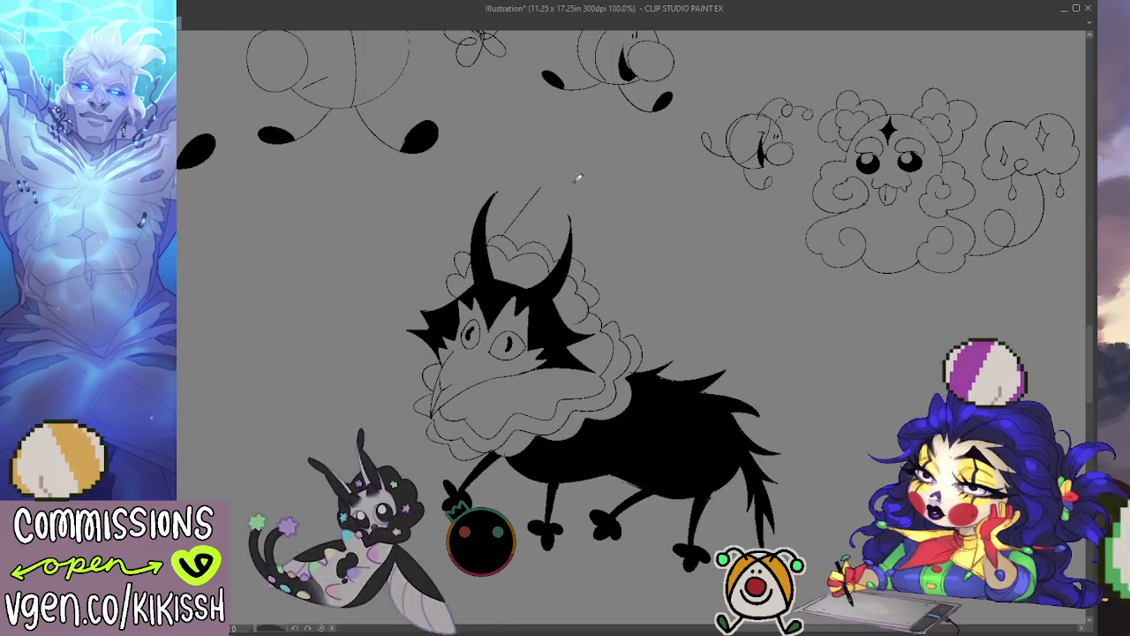
Sketch a tall pointed cone party hat rising above the horns.
mouse_move(504, 232)
mouse_down()
mouse_move(607, 141)
mouse_move(588, 270)
mouse_up()
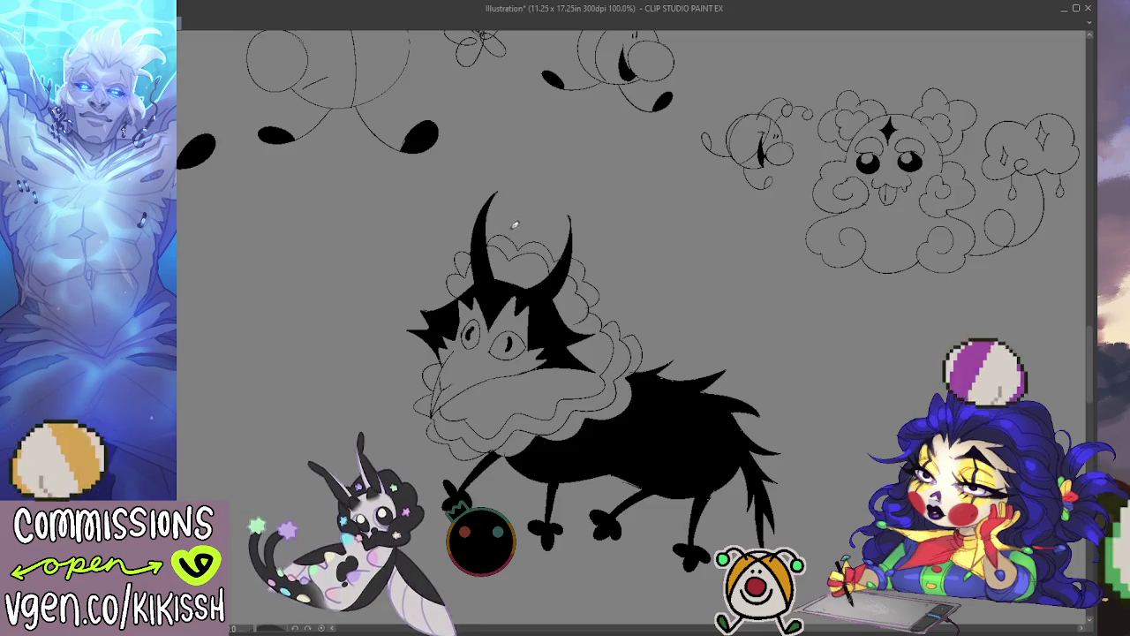
drag(510, 235, 562, 174)
mouse_move(514, 234)
mouse_down()
mouse_move(606, 151)
mouse_move(600, 263)
mouse_up()
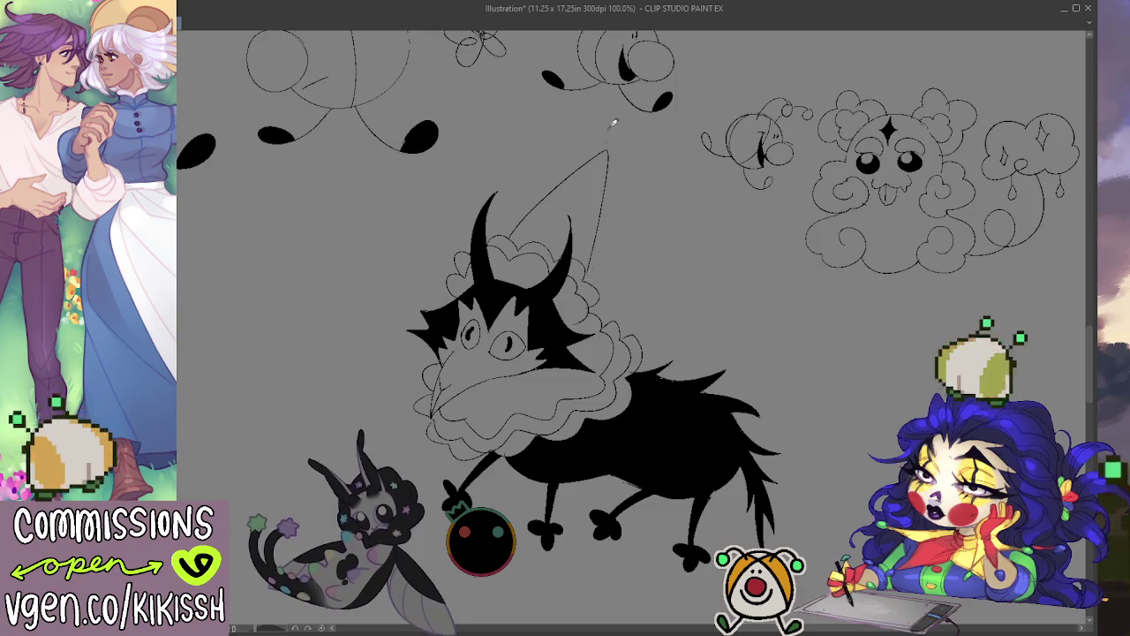
Add a small flower-shaped pom-pom to the party hat's tip.
drag(628, 139, 618, 126)
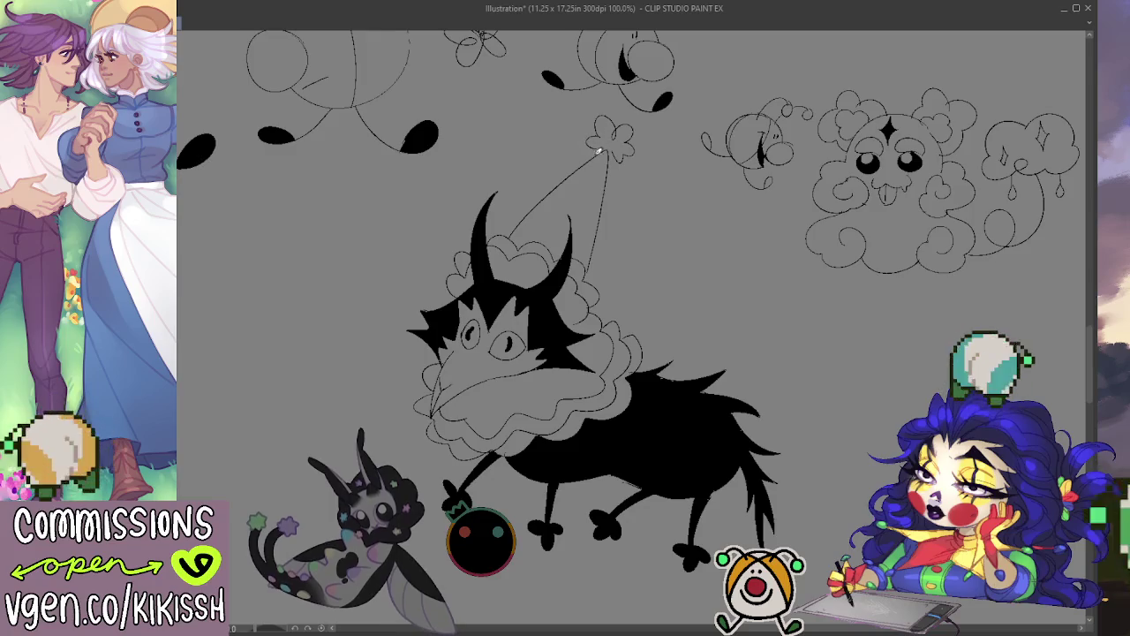
key(e)
key(p)
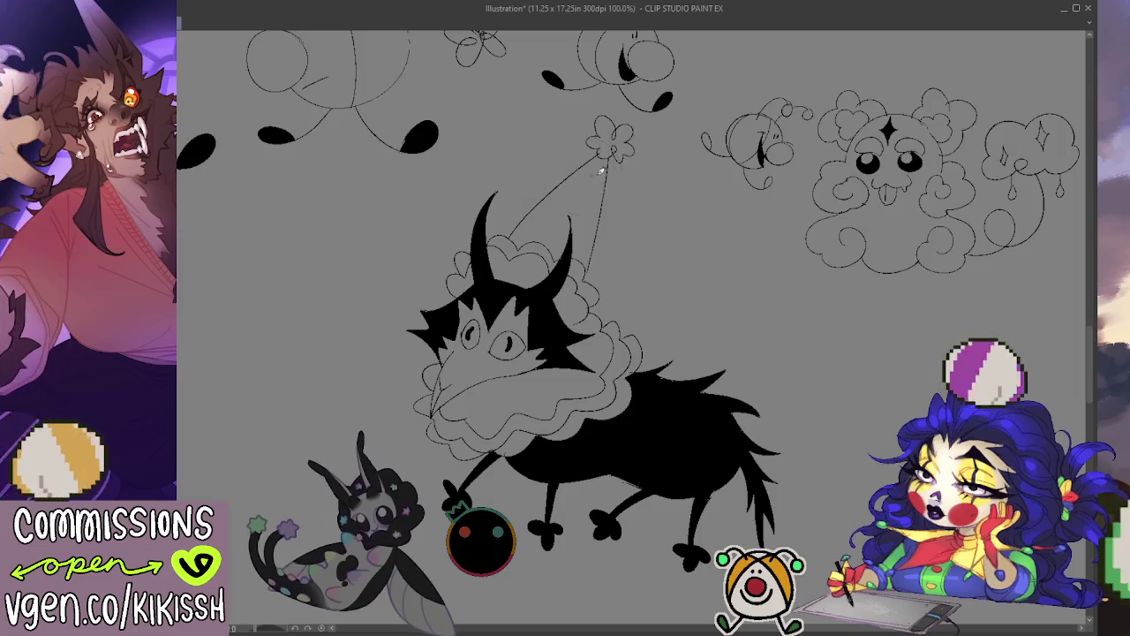
scroll(597, 237, down, 2)
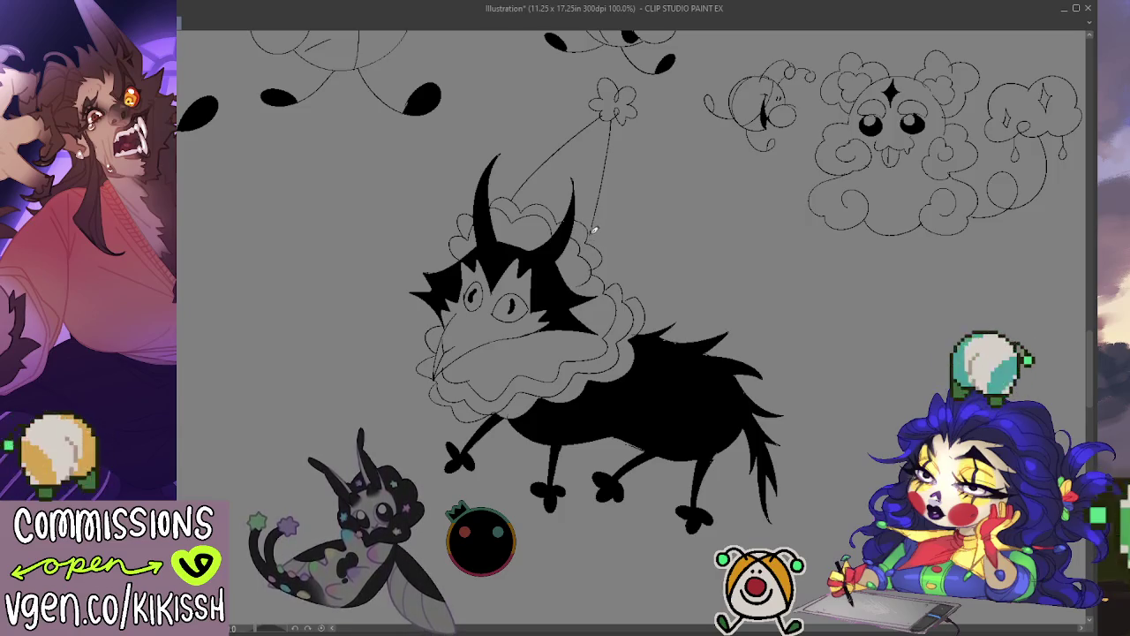
drag(734, 267, 740, 244)
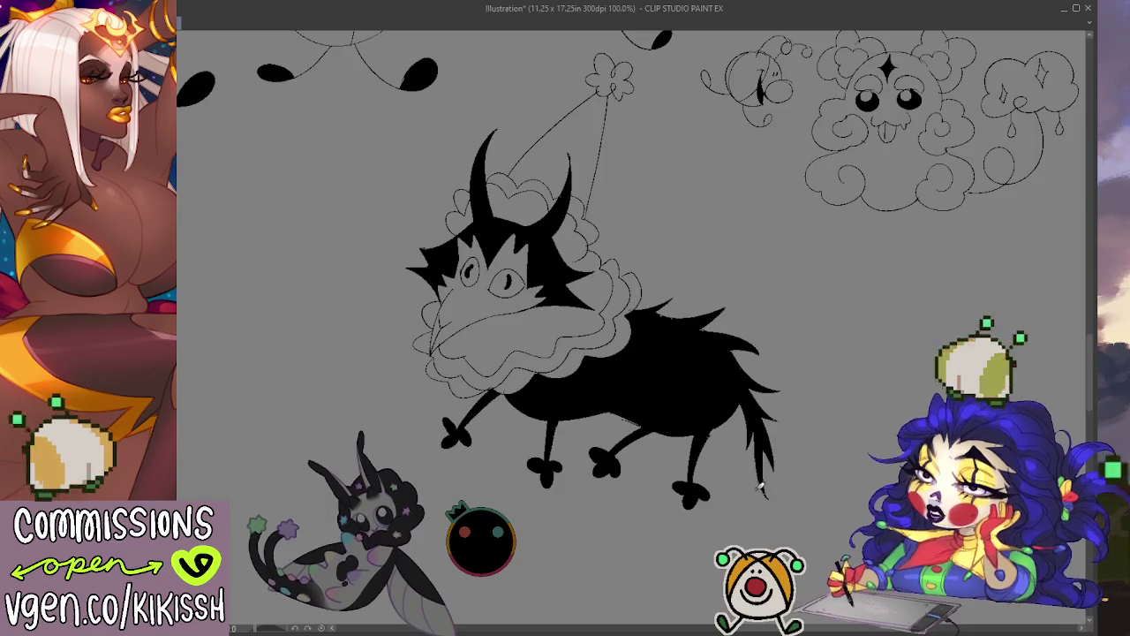
Draw a heart at the creature's tail tip and fill it solid black.
mouse_move(761, 484)
mouse_down()
mouse_move(766, 512)
mouse_move(777, 470)
mouse_up()
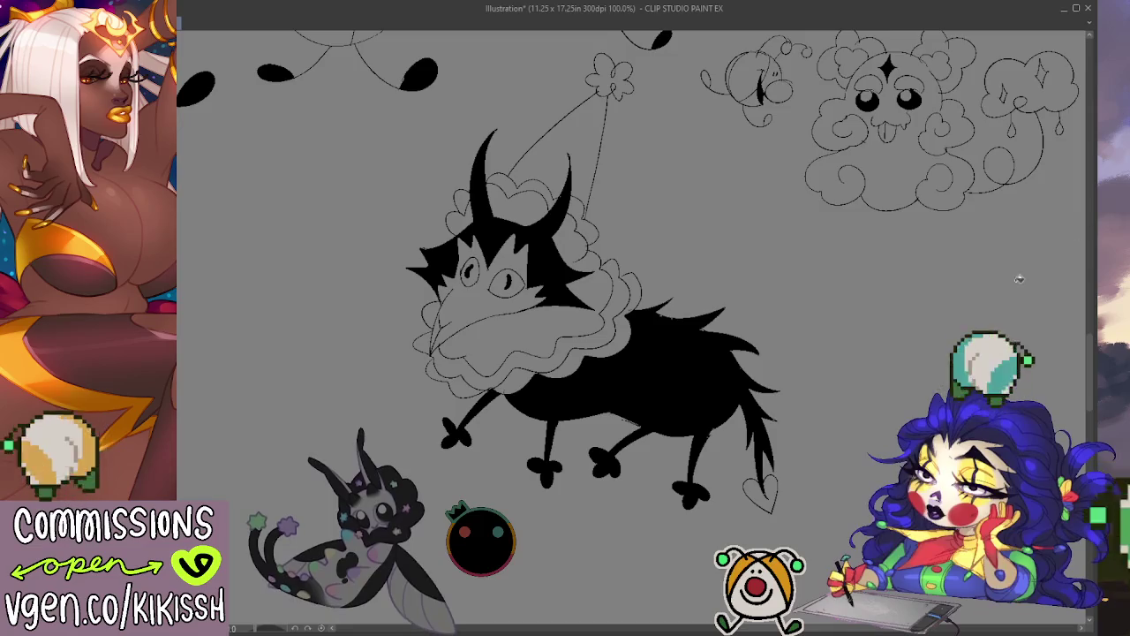
click(762, 499)
drag(802, 401, 814, 395)
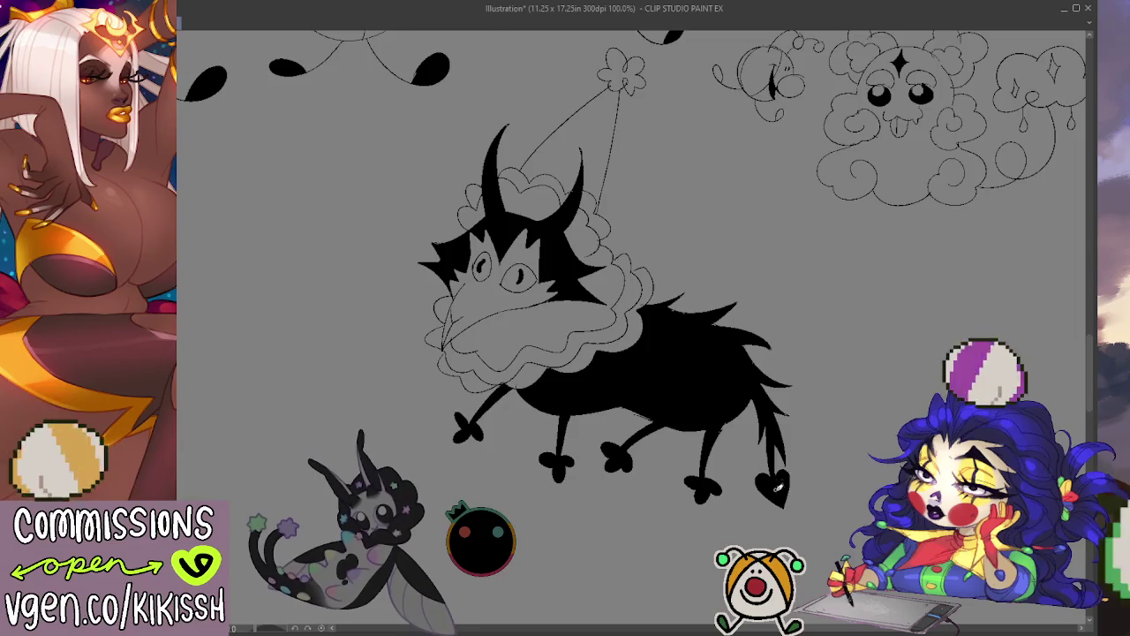
drag(835, 445, 848, 441)
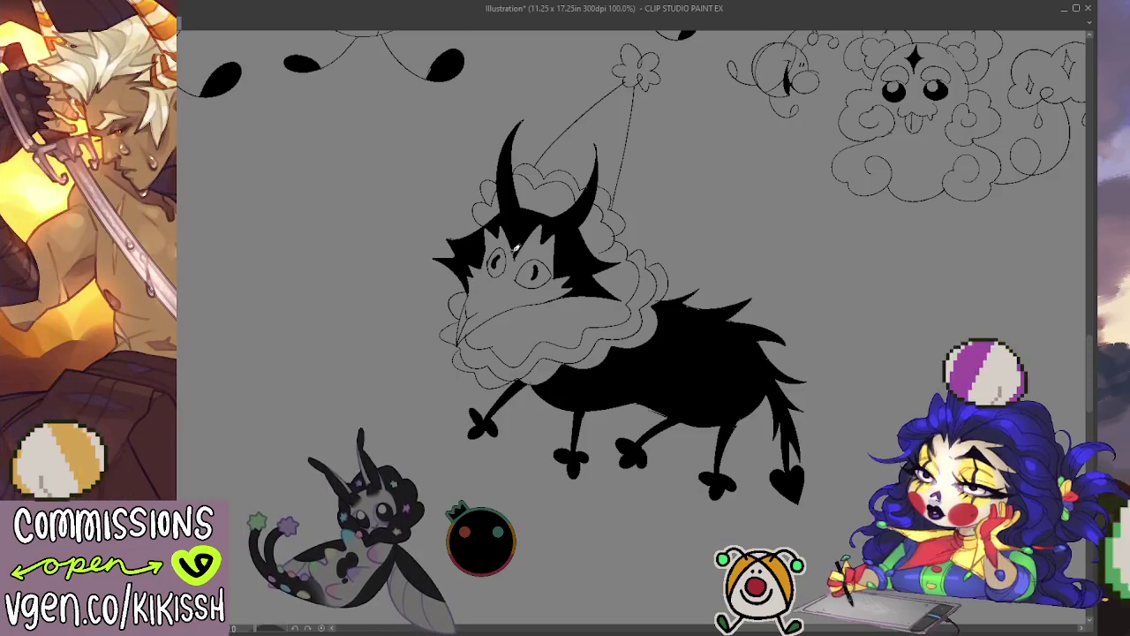
drag(698, 202, 633, 216)
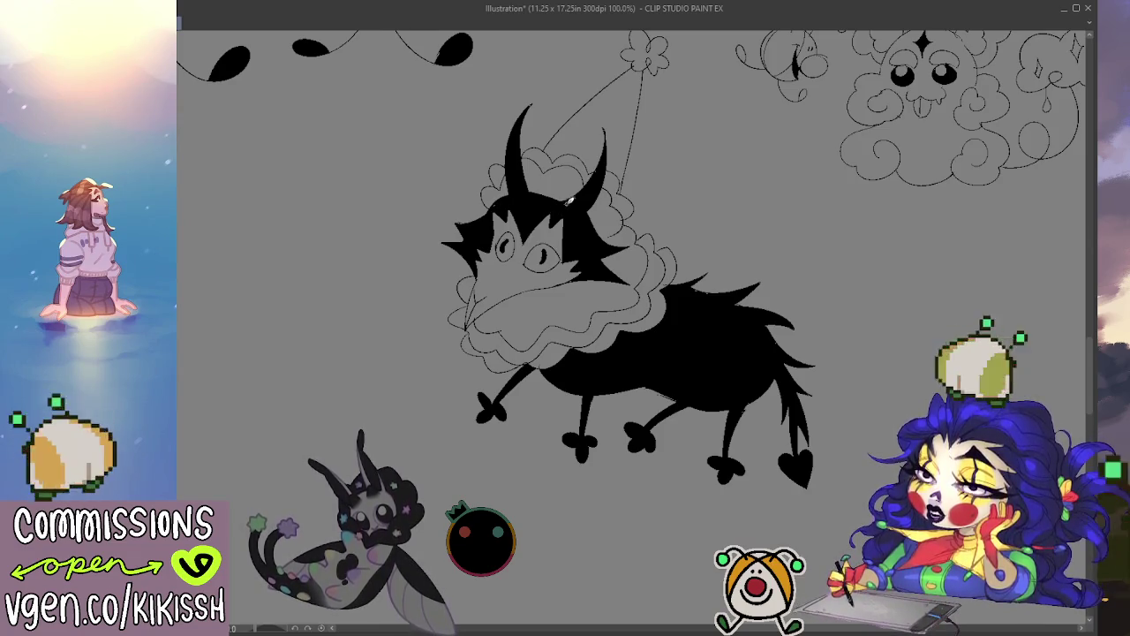
drag(556, 206, 564, 218)
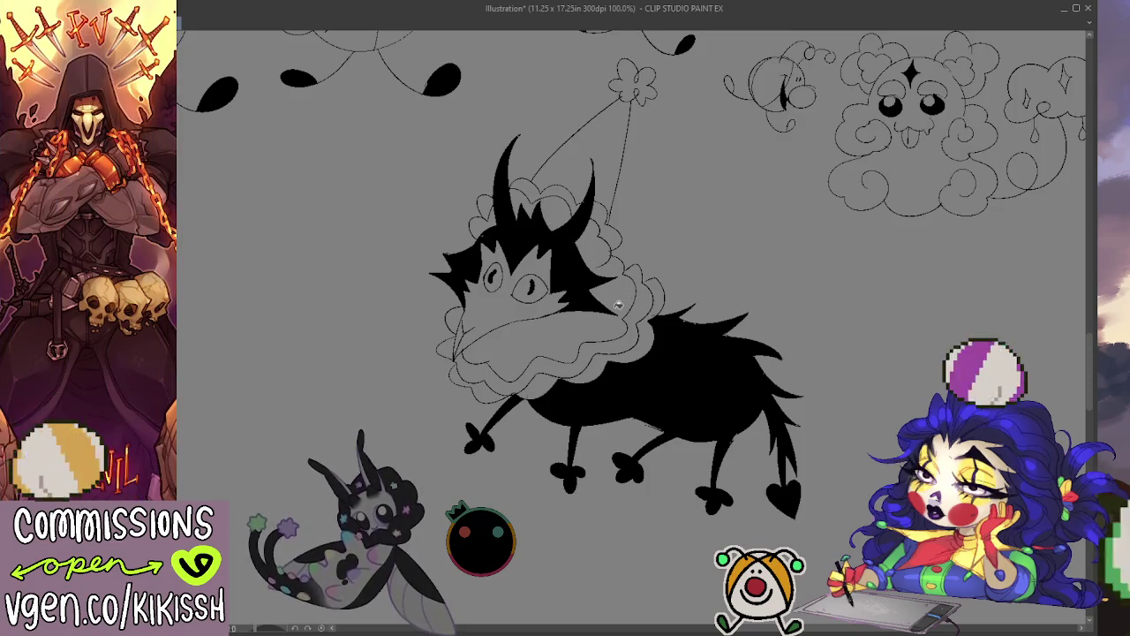
drag(651, 308, 661, 270)
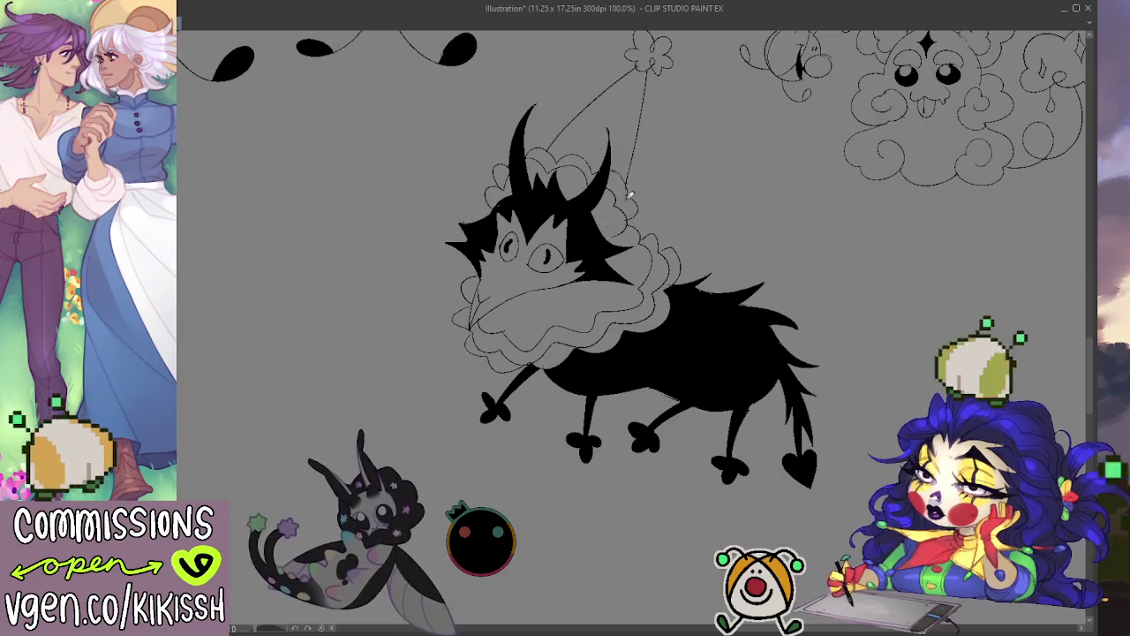
scroll(688, 173, up, 1)
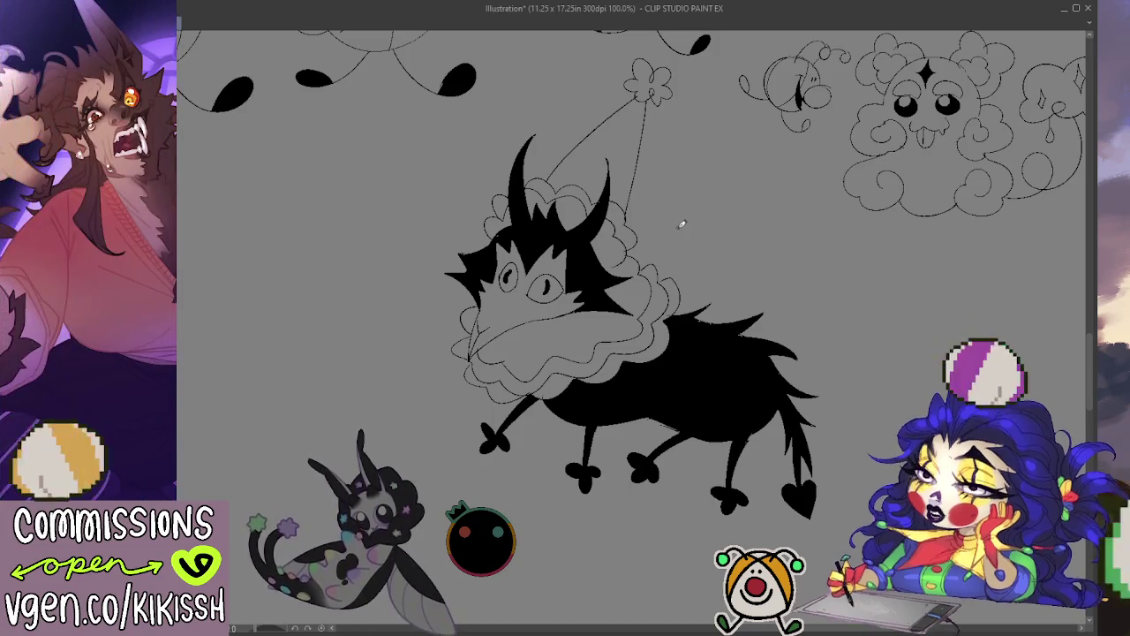
Add a short black ink stroke next to the bee, then recentre on the creature.
mouse_move(727, 210)
mouse_down()
mouse_move(590, 318)
mouse_move(630, 306)
mouse_up()
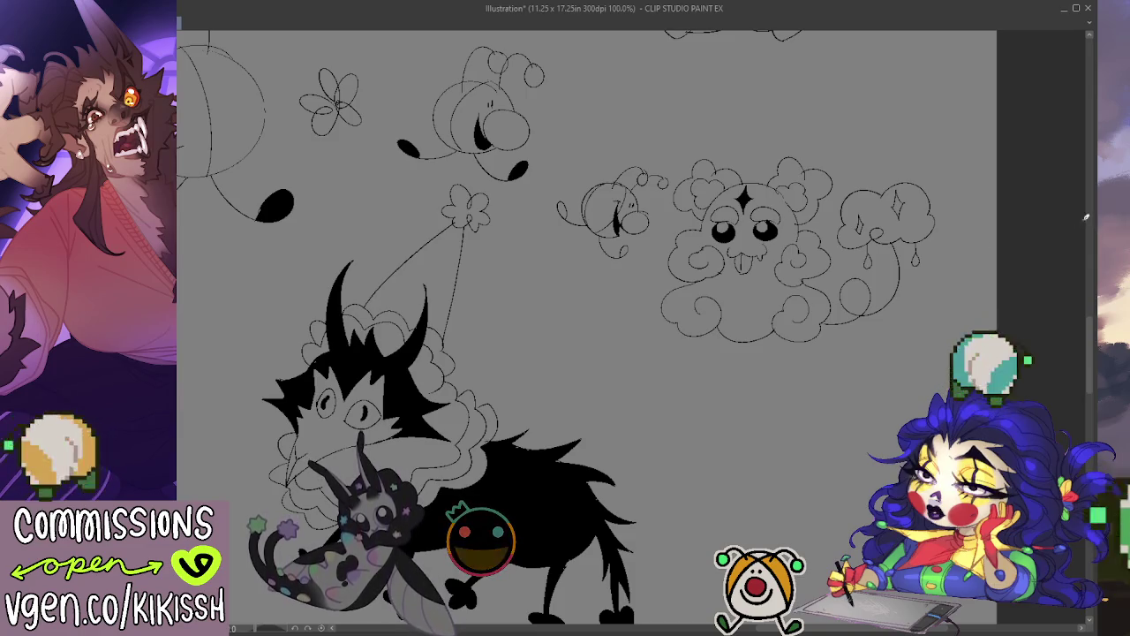
drag(567, 205, 562, 218)
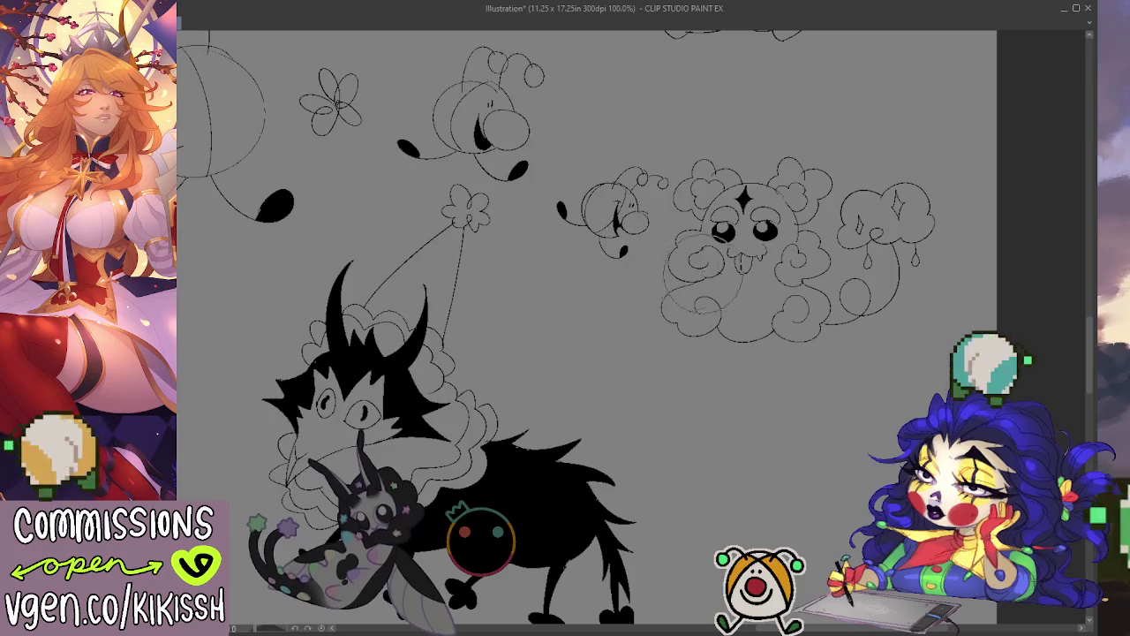
mouse_move(738, 411)
mouse_down()
mouse_move(769, 388)
mouse_move(815, 396)
mouse_move(840, 343)
mouse_up()
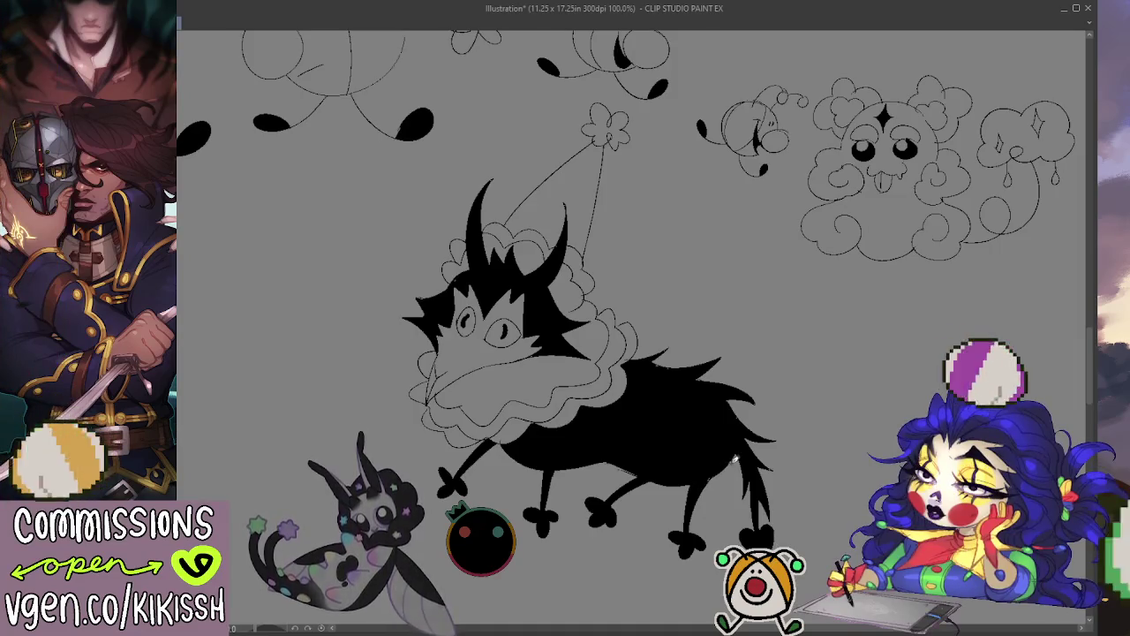
drag(729, 459, 772, 438)
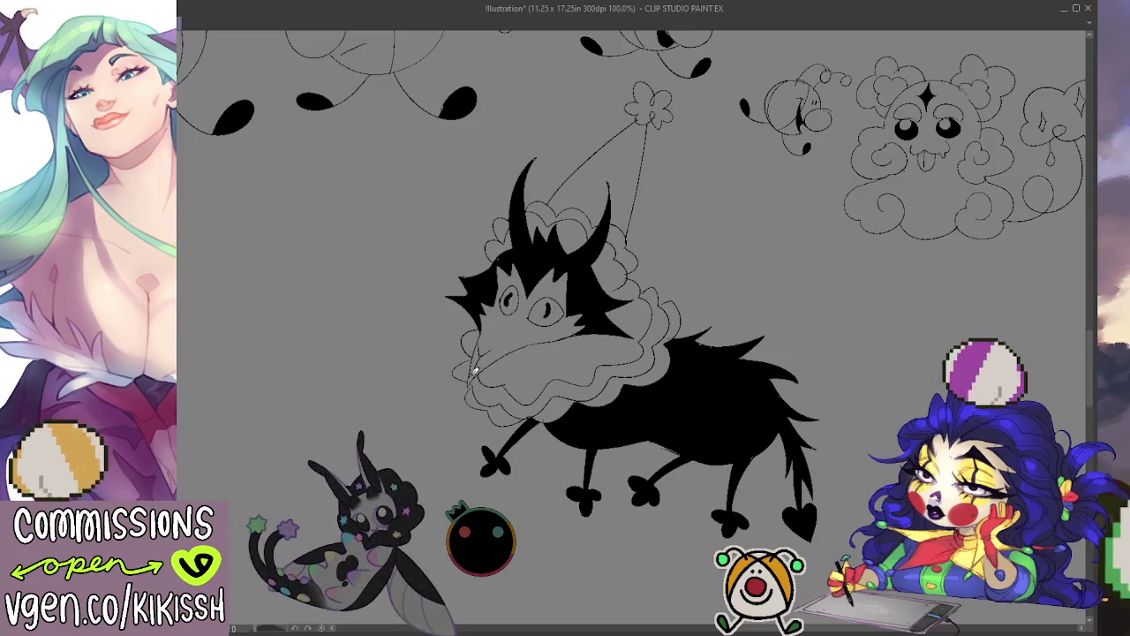
Erase the crossing sketch lines on the creature's snout and tidy around its eye.
drag(475, 367, 472, 375)
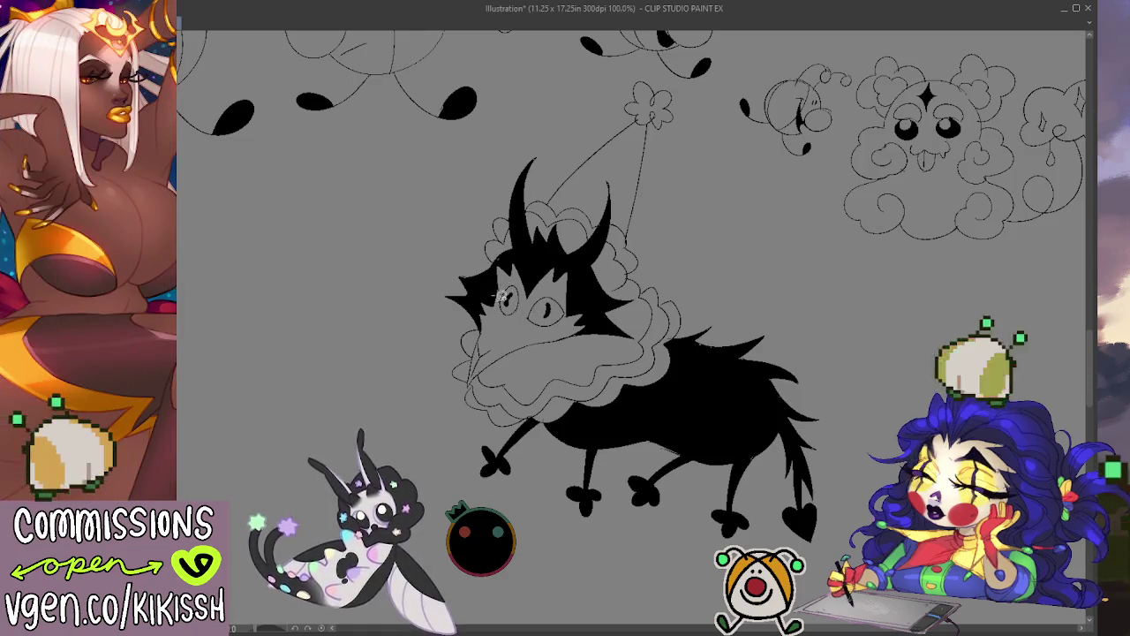
drag(507, 288, 532, 294)
key(ctrl+d)
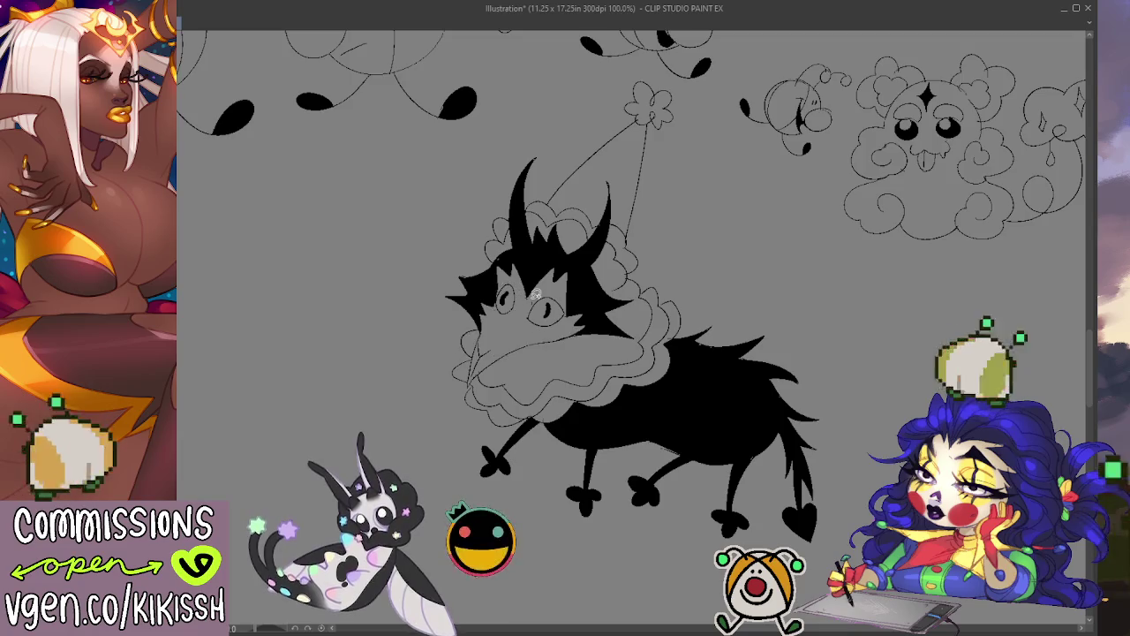
drag(516, 254, 528, 241)
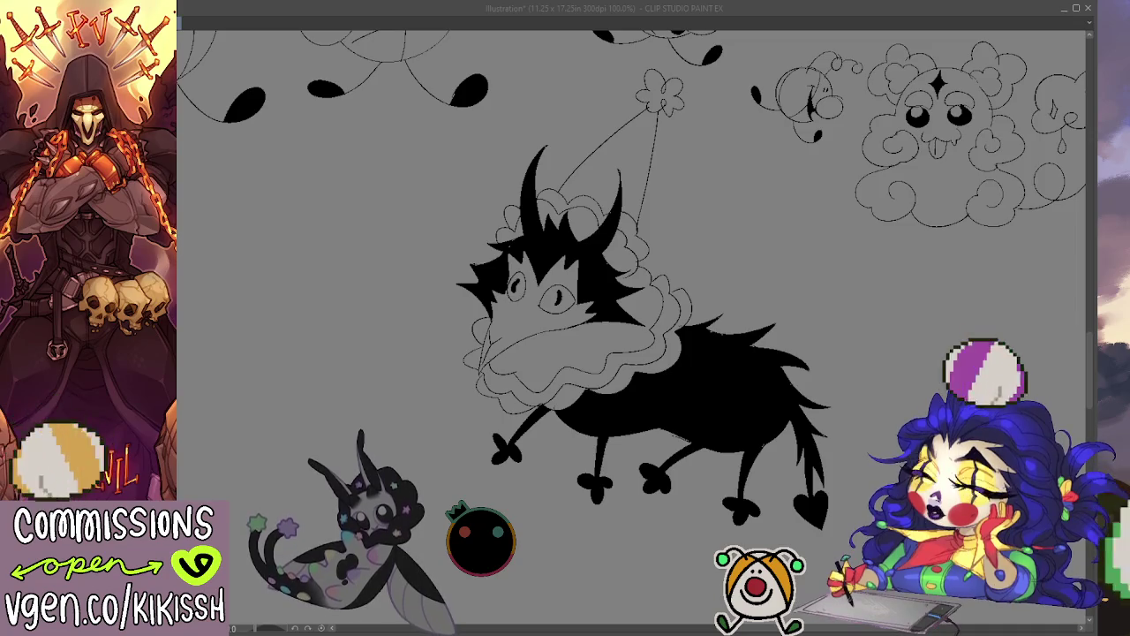
key(alt+Tab)
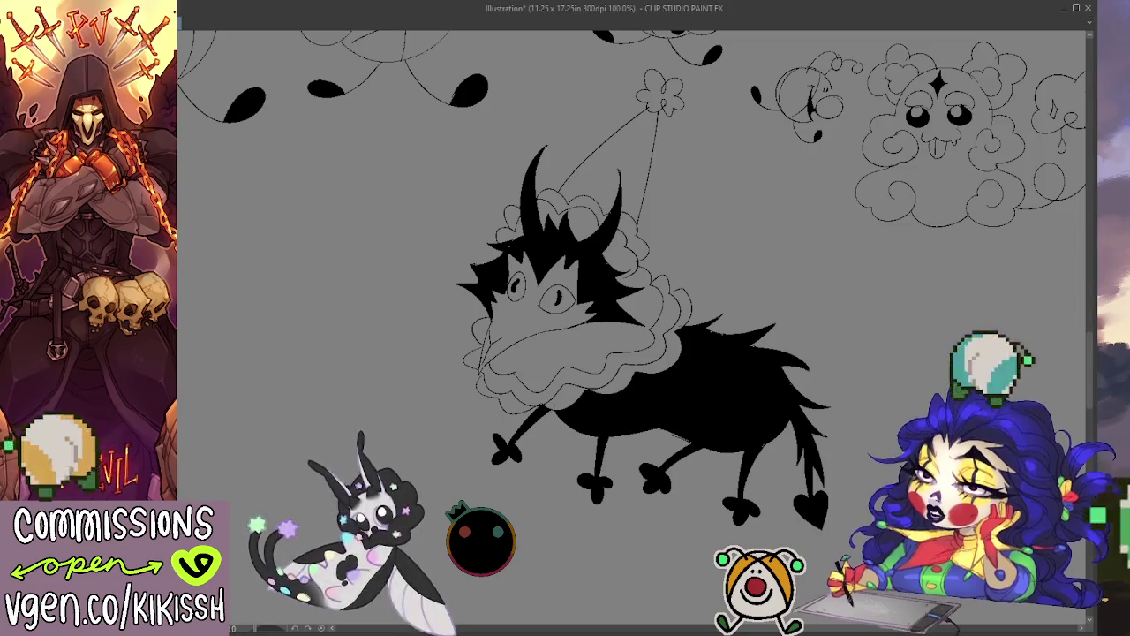
drag(694, 403, 703, 375)
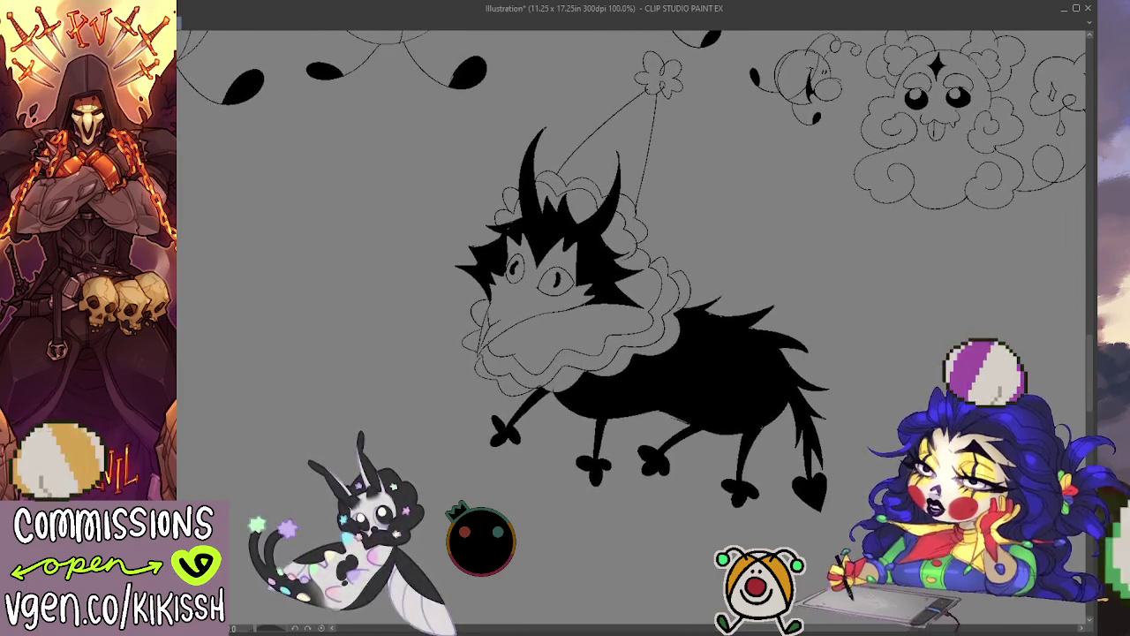
key(alt+Tab)
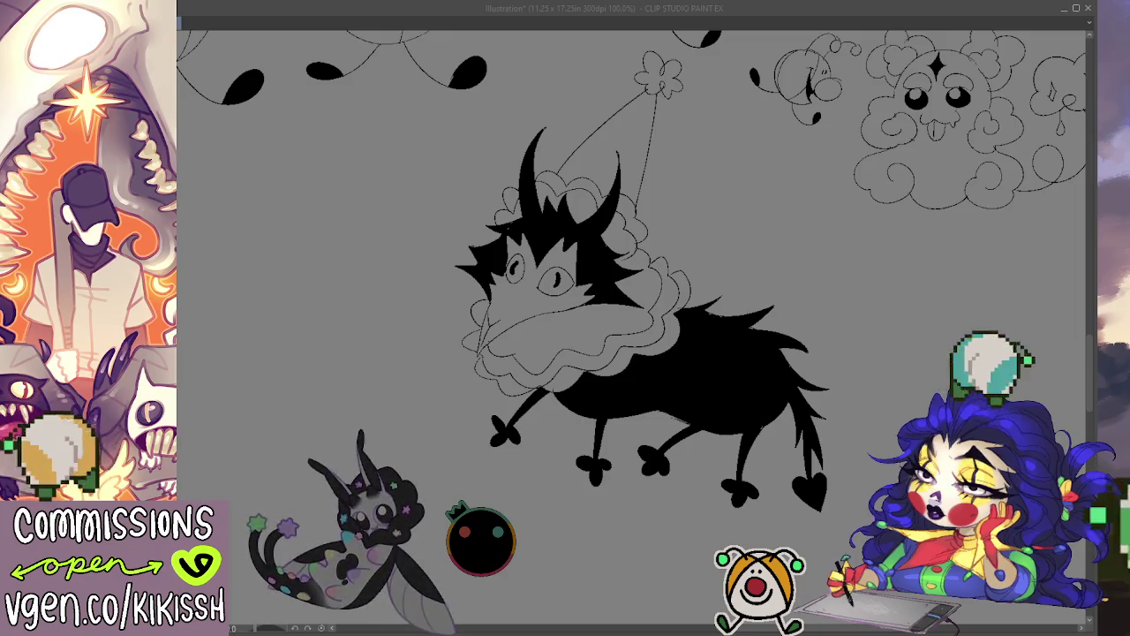
Ink a solid black open mouth under the snout and begin flower loops on the hat.
key(alt+Tab)
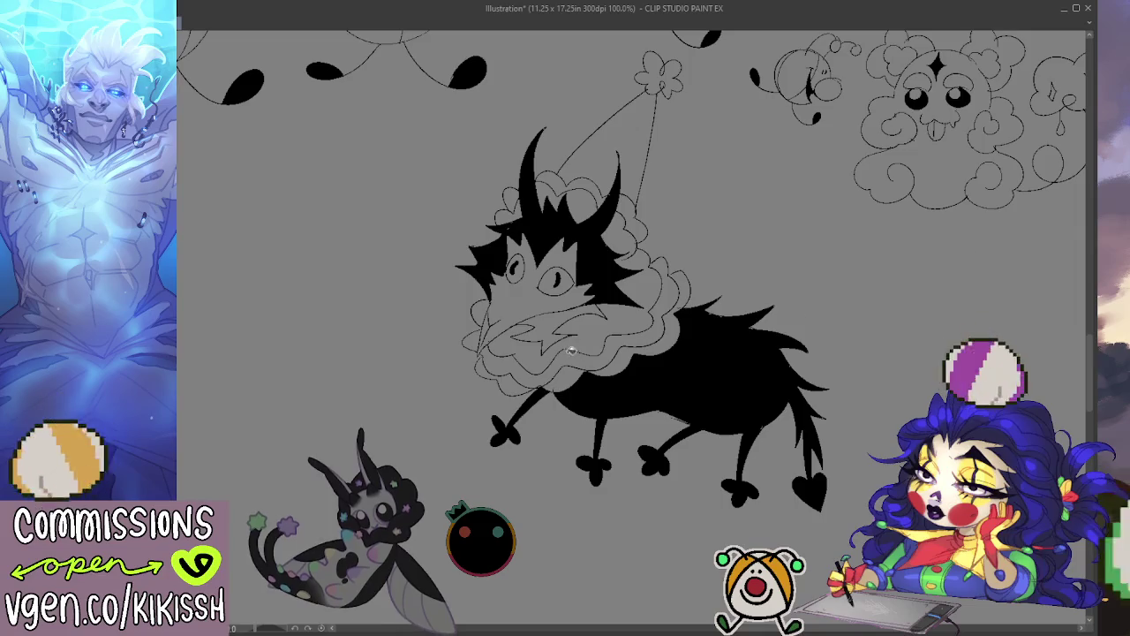
drag(516, 333, 597, 327)
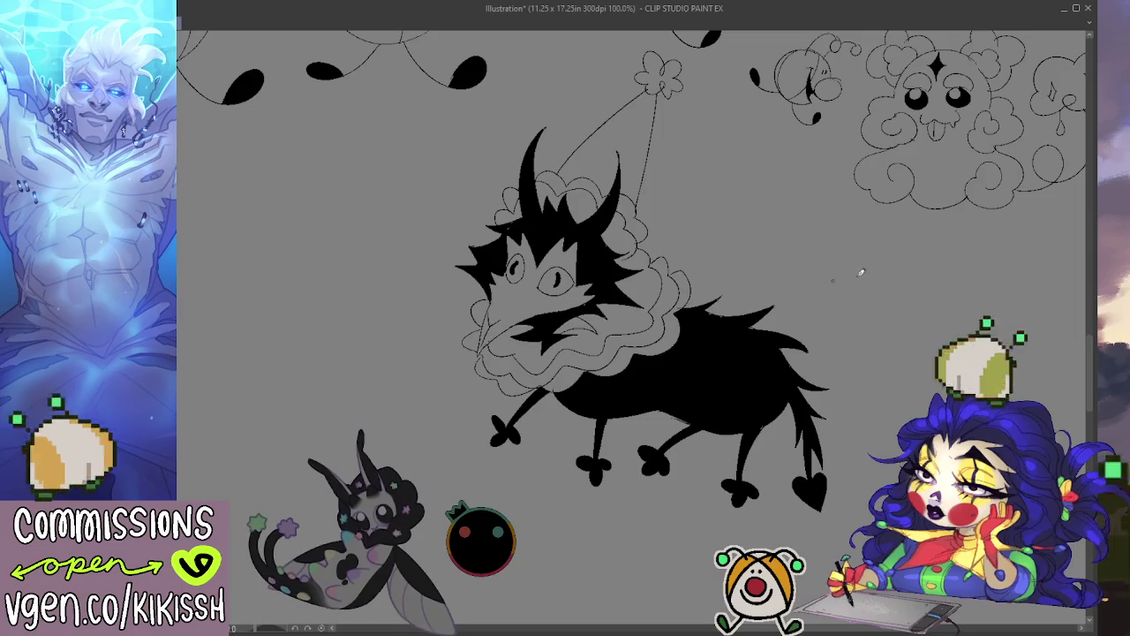
mouse_move(782, 313)
mouse_down()
mouse_move(799, 303)
mouse_move(798, 314)
mouse_up()
drag(641, 157, 662, 159)
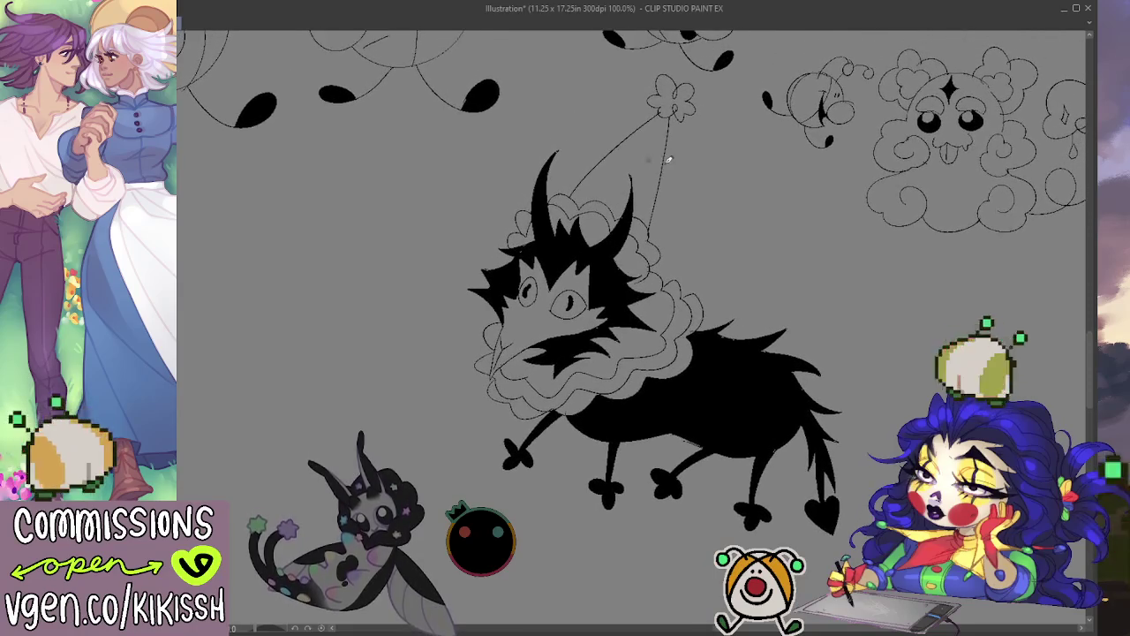
drag(646, 122, 640, 135)
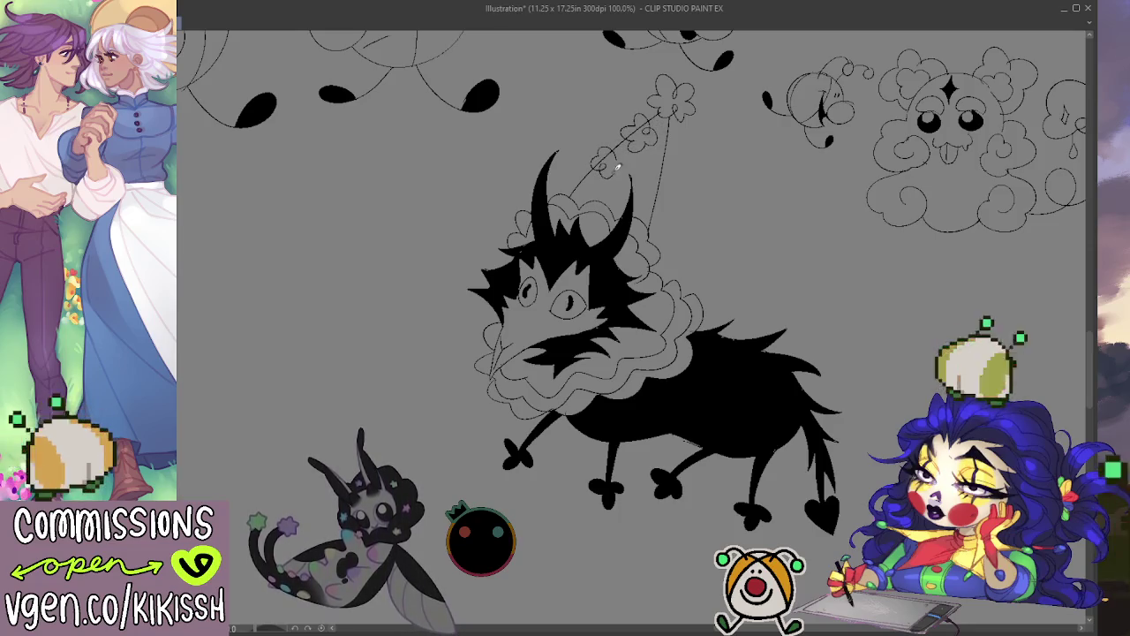
drag(622, 157, 644, 190)
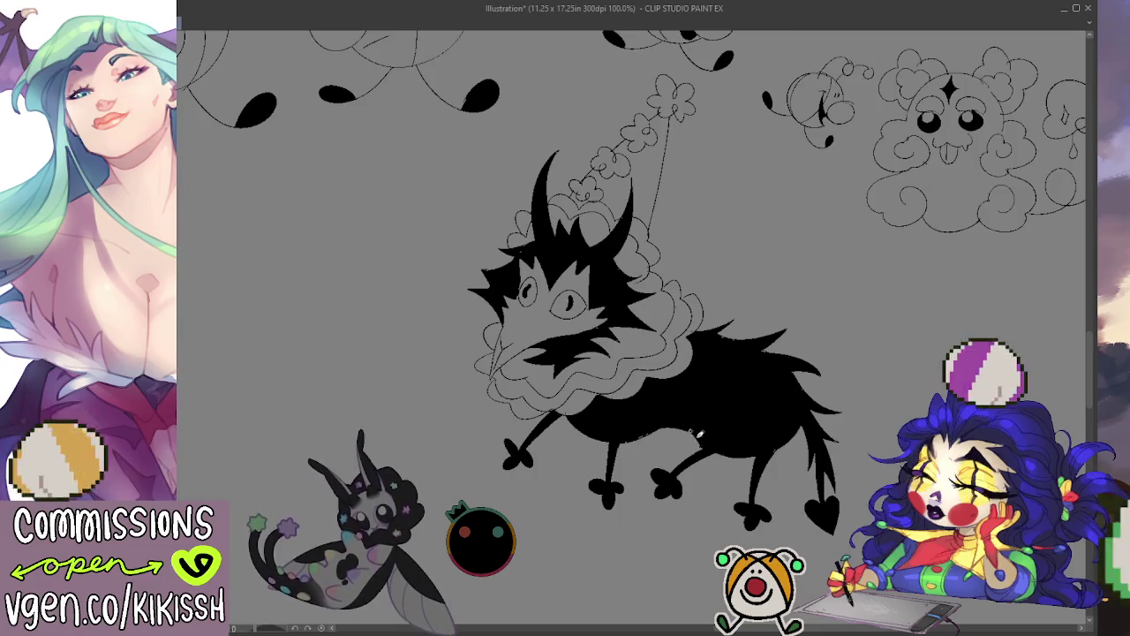
Sketch flower shapes up the party hat and a round swirl over the creature's head.
drag(875, 353, 911, 380)
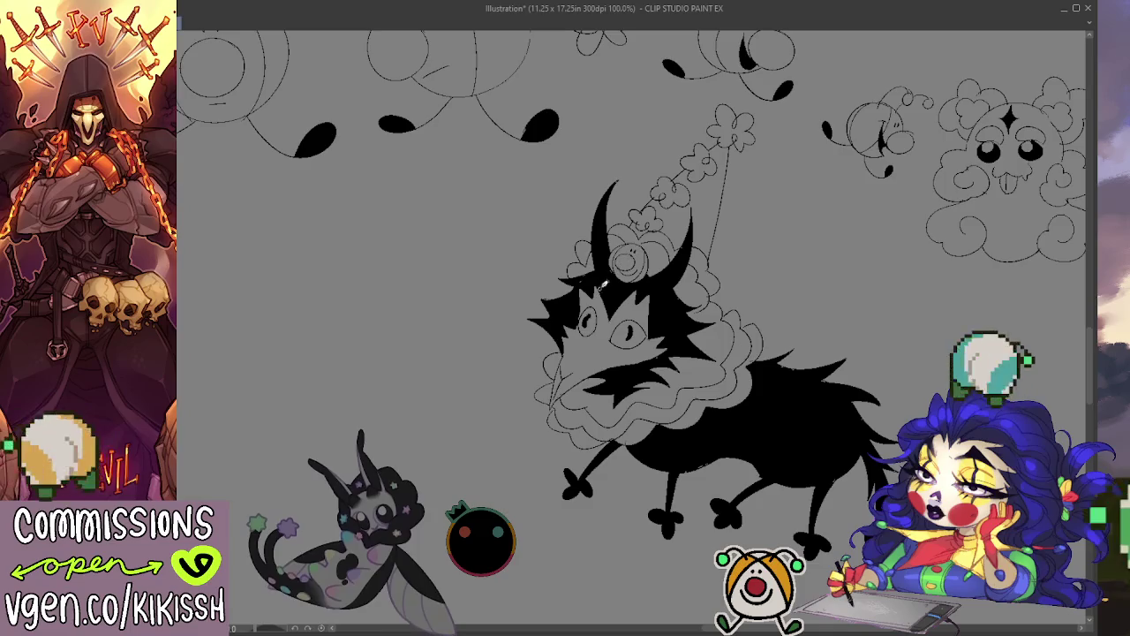
mouse_move(618, 269)
mouse_down()
mouse_move(578, 265)
mouse_move(582, 282)
mouse_up()
drag(635, 247, 618, 267)
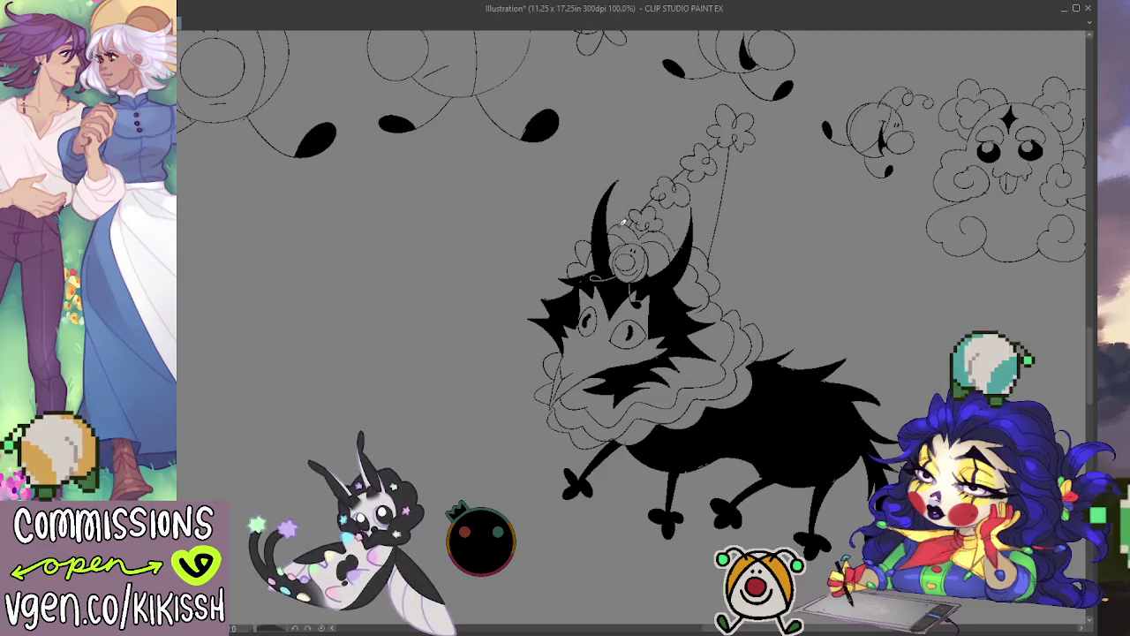
mouse_move(624, 223)
mouse_down()
mouse_move(583, 238)
mouse_move(653, 247)
mouse_move(658, 212)
mouse_move(636, 232)
mouse_up()
Replace the large circle over the head with small flowers sketched between the horns.
key(ctrl+z)
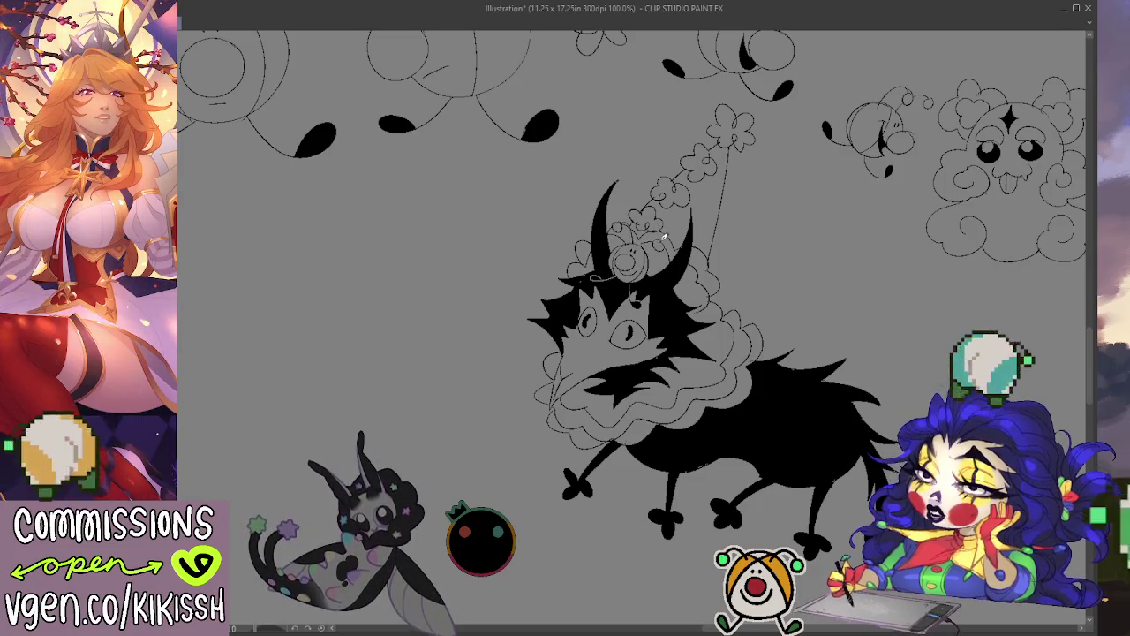
mouse_move(657, 238)
mouse_down()
mouse_move(618, 256)
mouse_move(671, 274)
mouse_up()
mouse_move(653, 212)
mouse_down()
mouse_move(680, 265)
mouse_move(618, 256)
mouse_up()
mouse_move(636, 212)
mouse_down()
mouse_move(680, 265)
mouse_move(650, 241)
mouse_up()
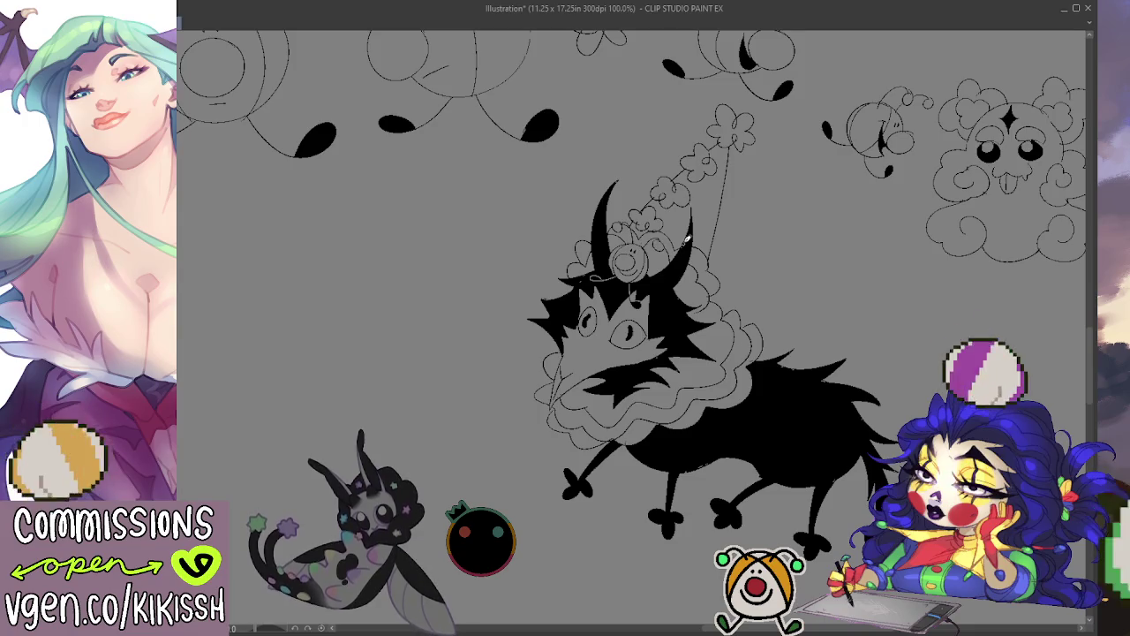
drag(724, 438, 701, 464)
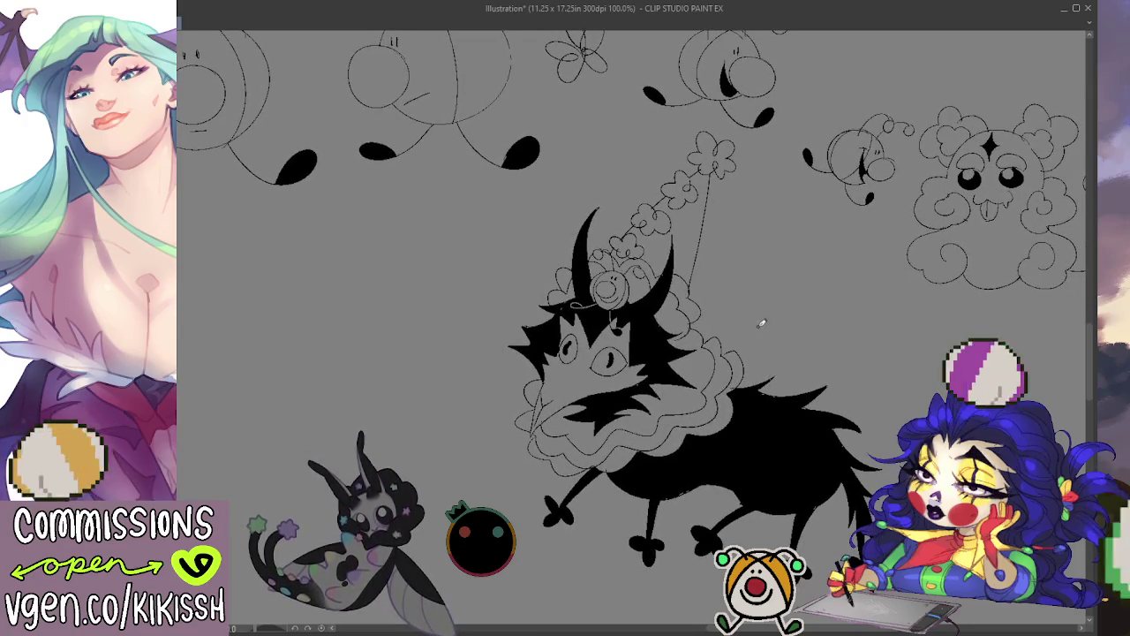
drag(753, 328, 764, 320)
key(ctrl+z)
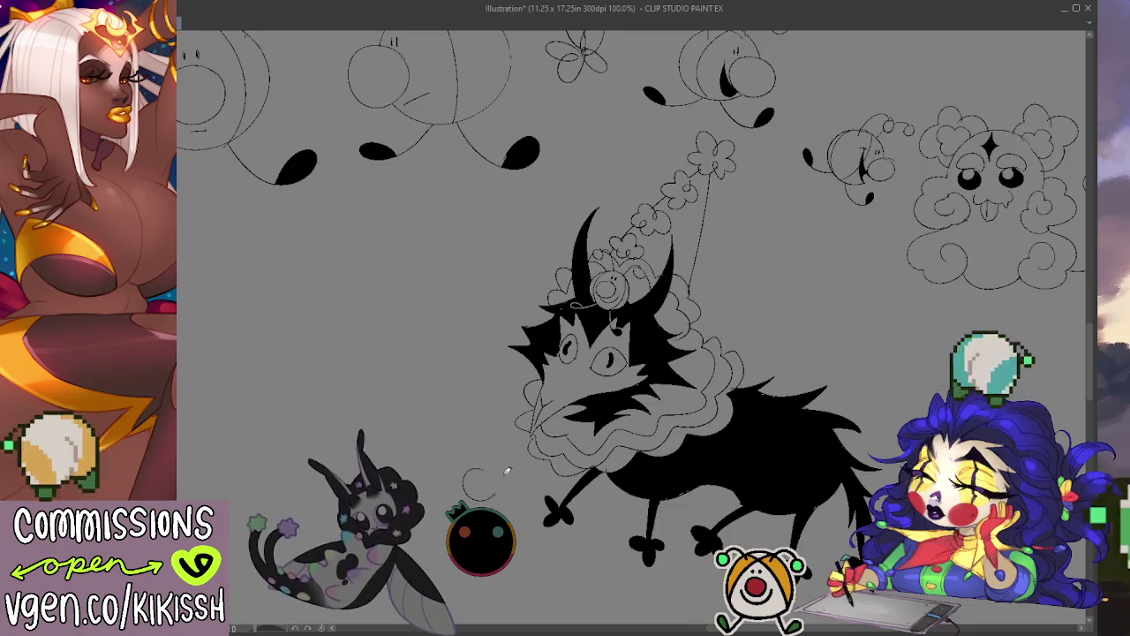
drag(491, 477, 433, 468)
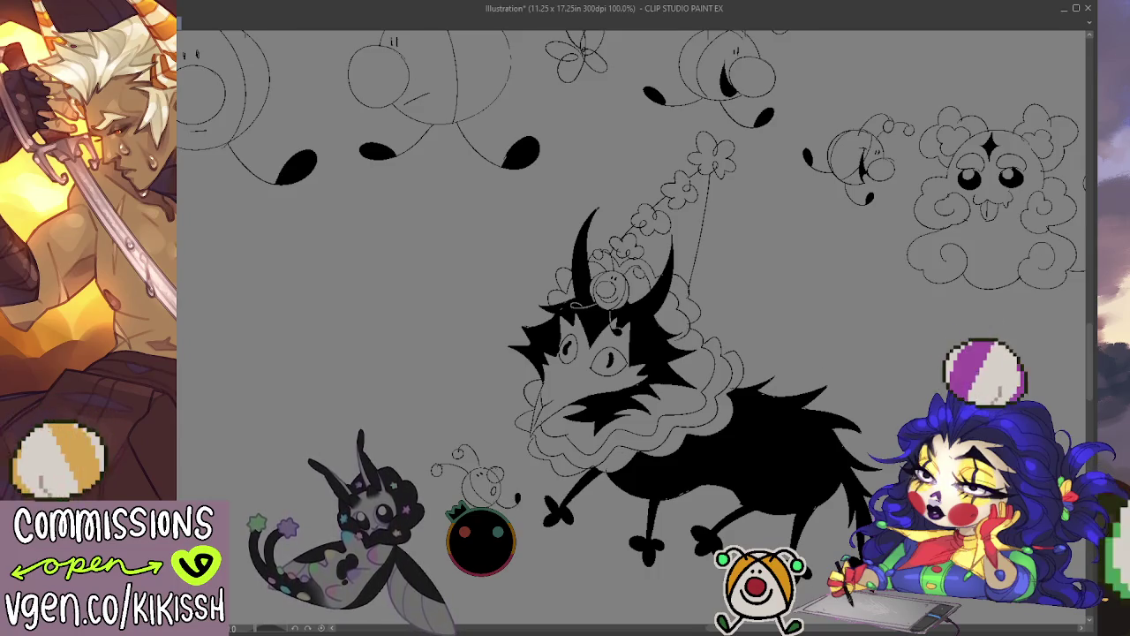
drag(496, 487, 497, 435)
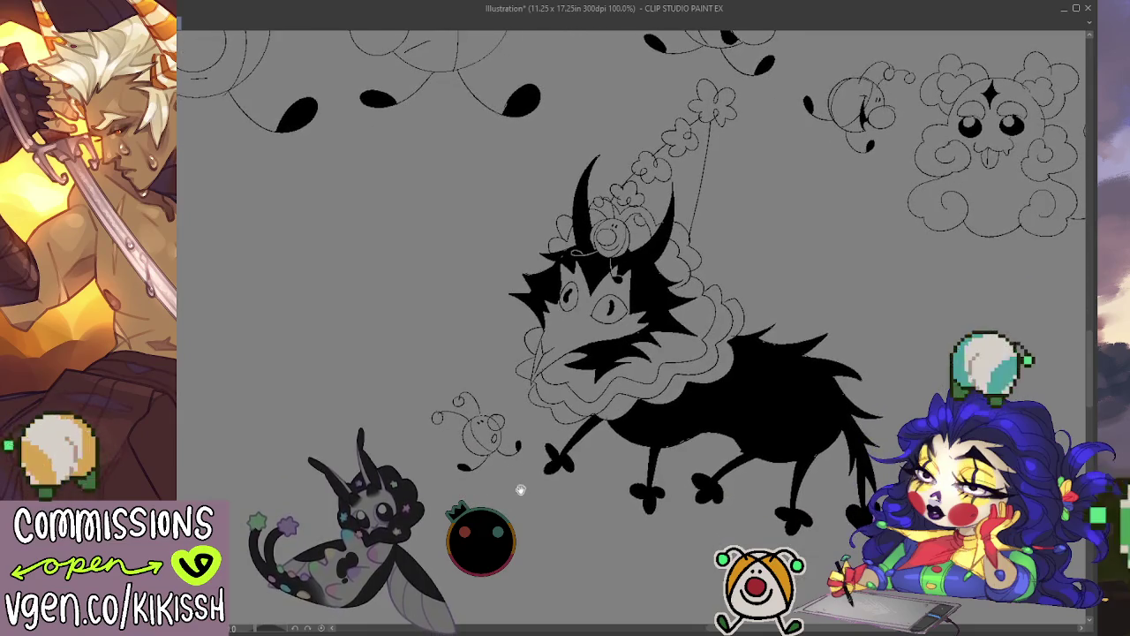
drag(521, 489, 455, 458)
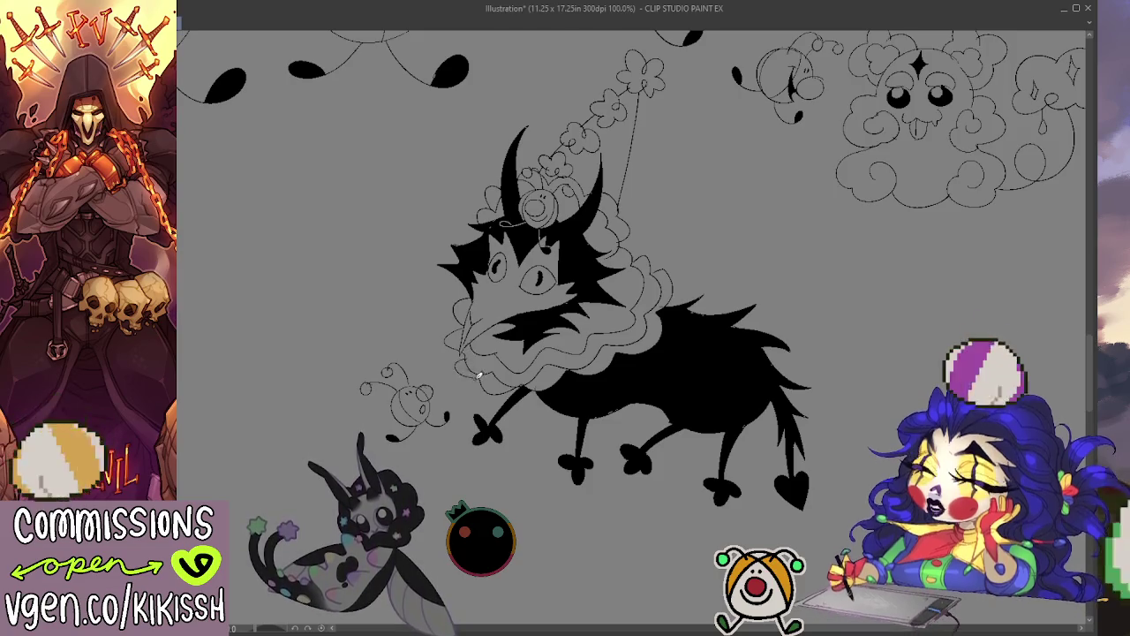
drag(684, 378, 707, 448)
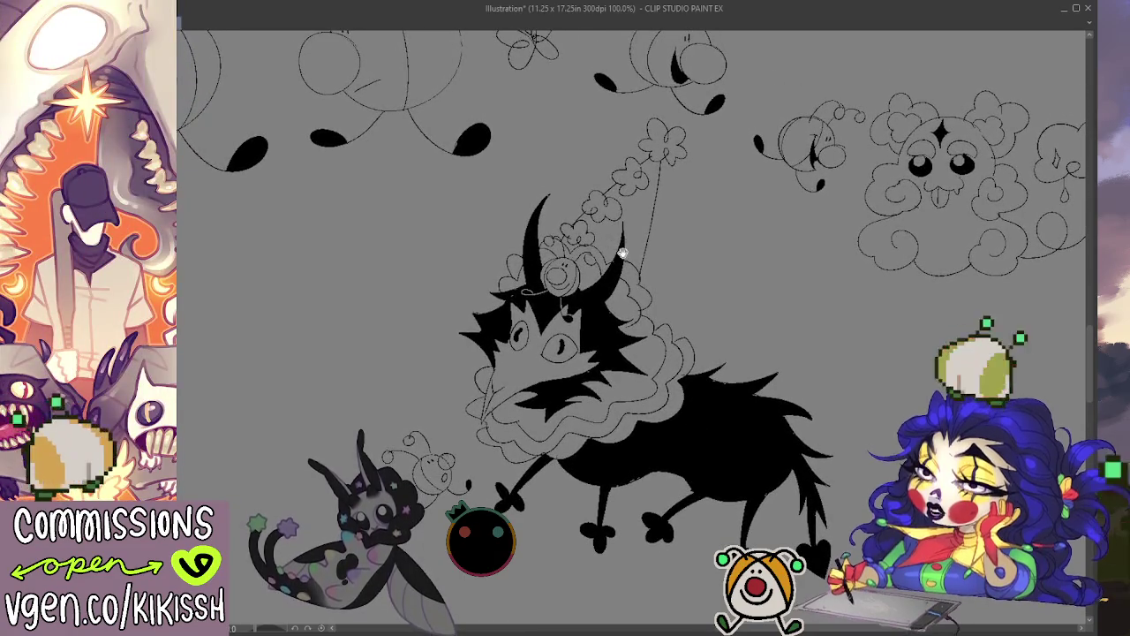
drag(447, 436, 446, 424)
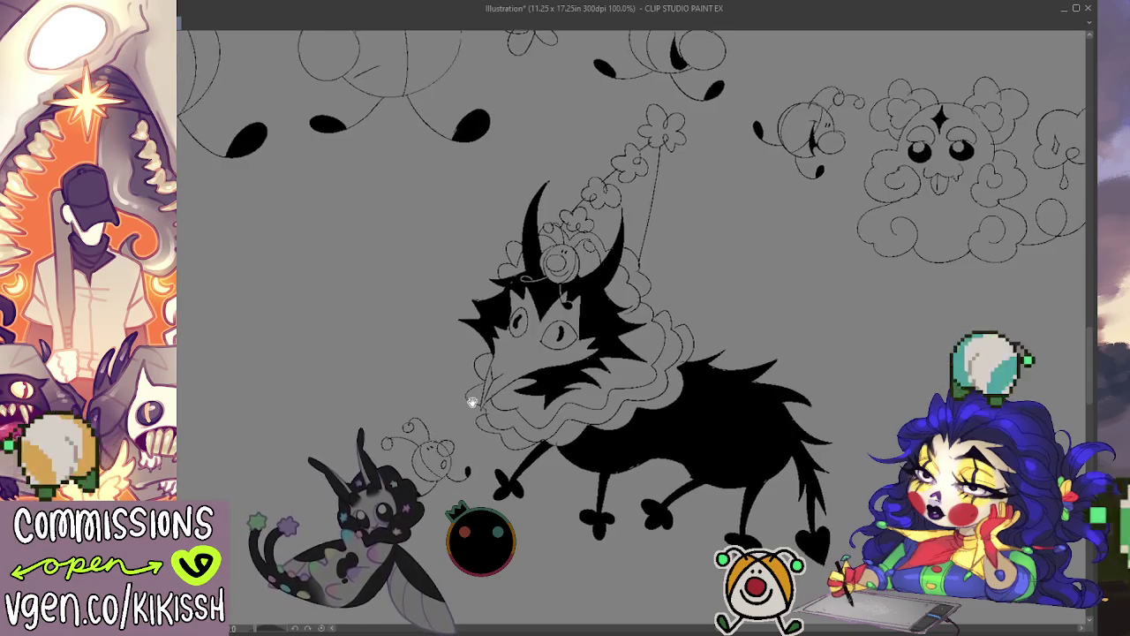
drag(469, 398, 460, 393)
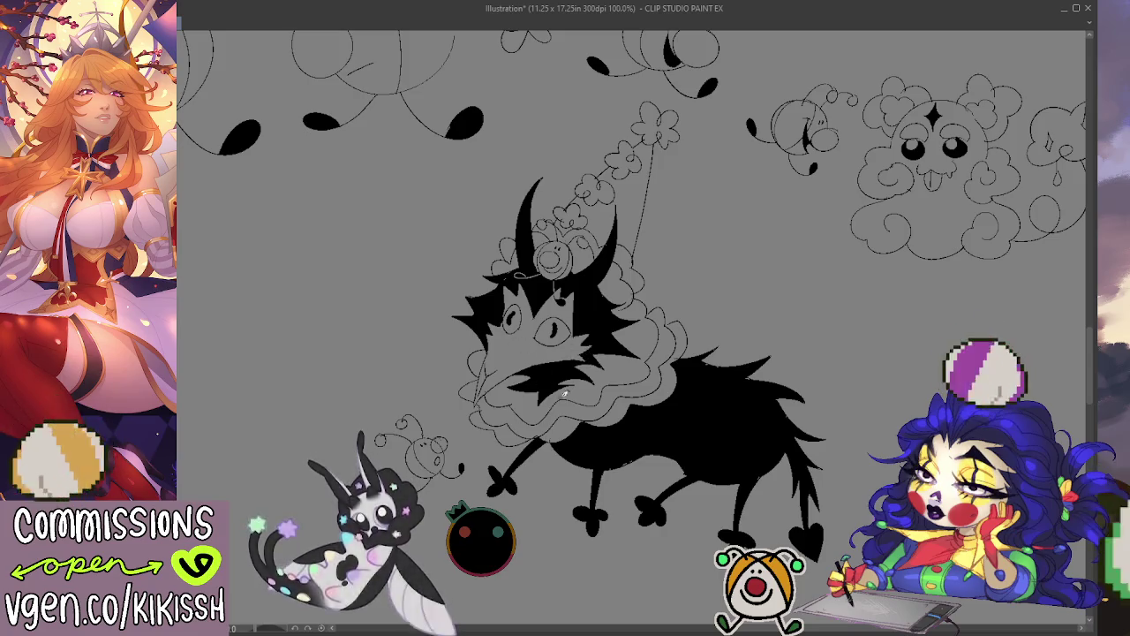
scroll(665, 459, down, 1)
scroll(665, 432, down, 1)
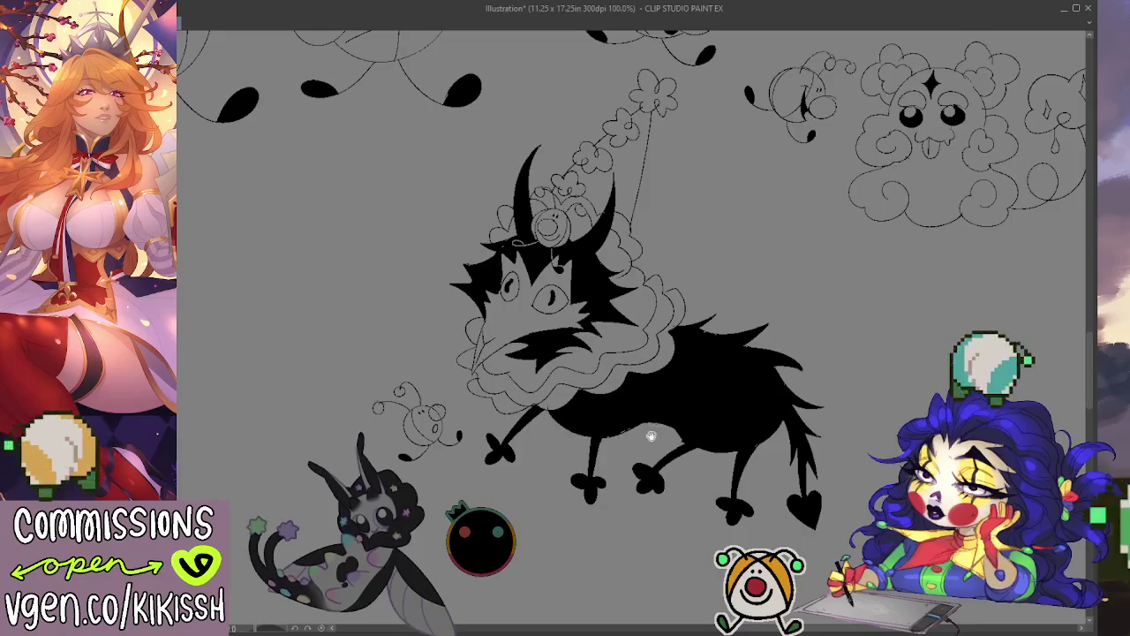
scroll(645, 436, down, 1)
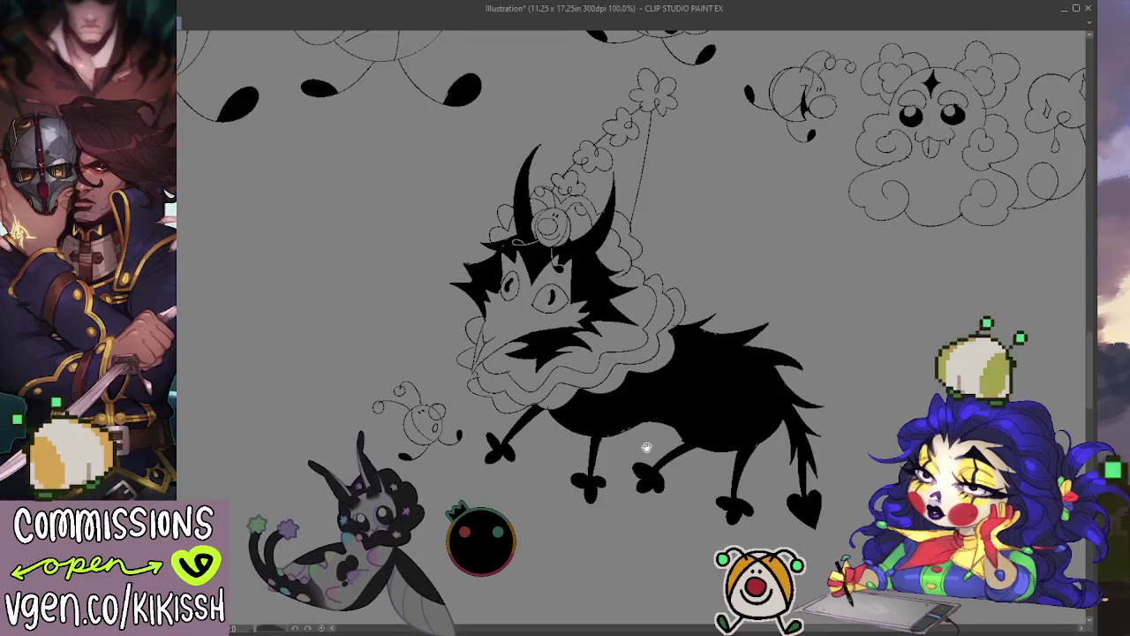
scroll(646, 448, down, 1)
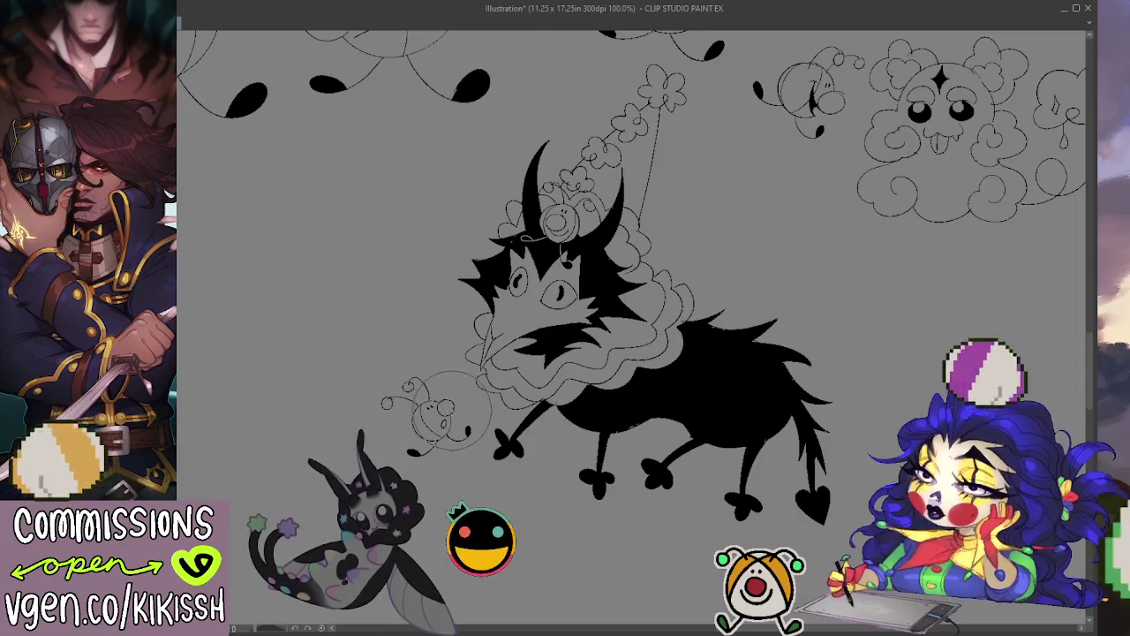
drag(667, 348, 661, 390)
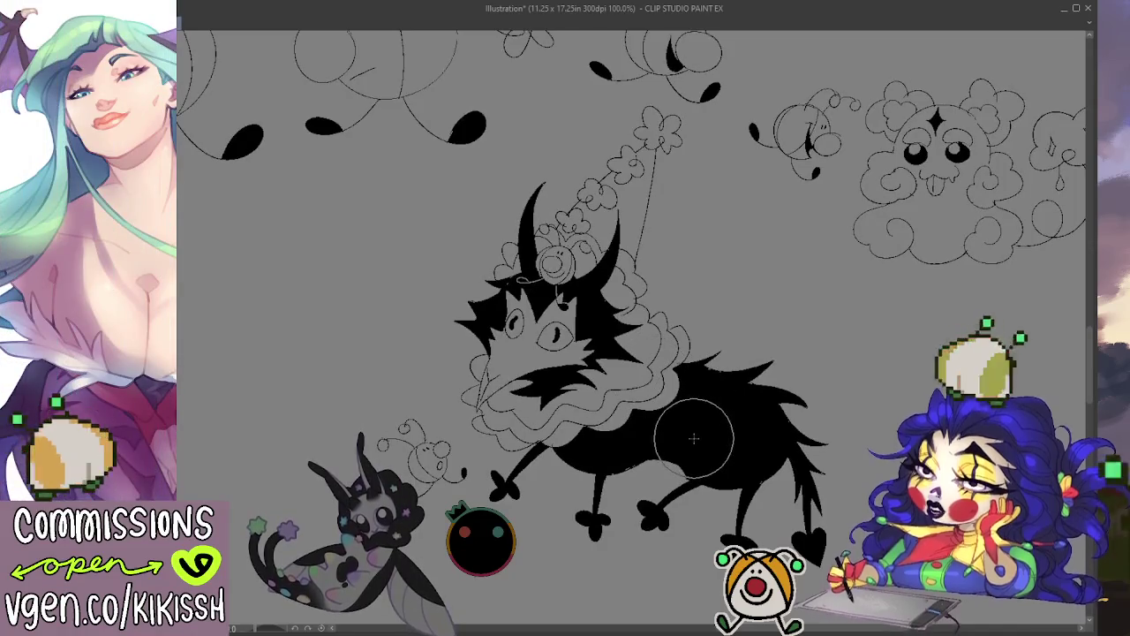
mouse_move(696, 447)
mouse_down()
mouse_move(713, 433)
mouse_move(709, 444)
mouse_up()
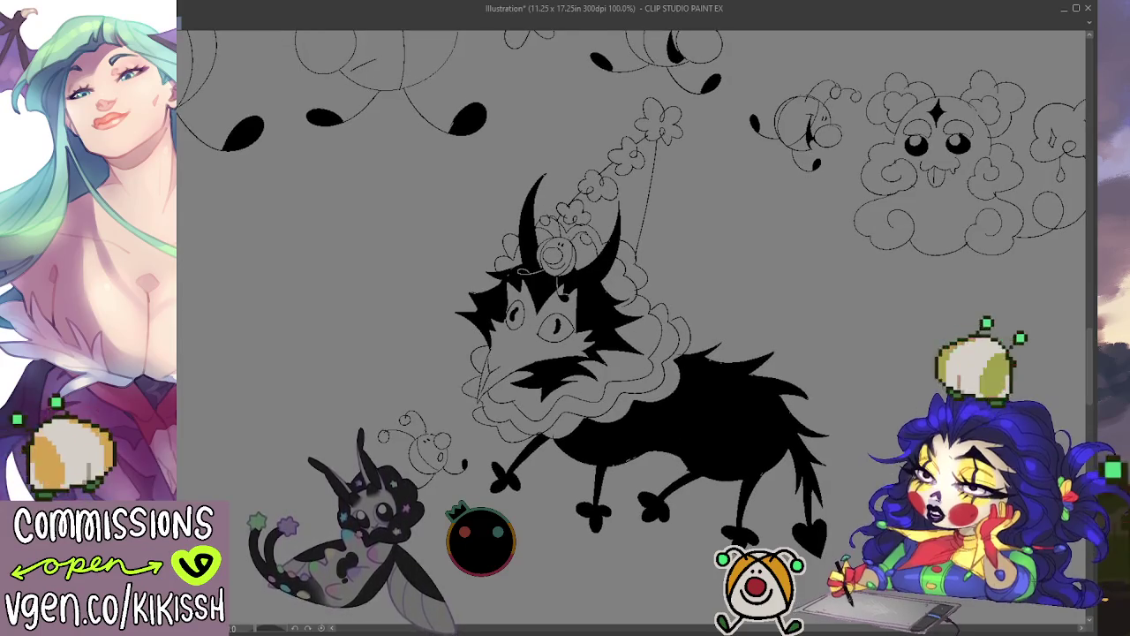
key(alt+Tab)
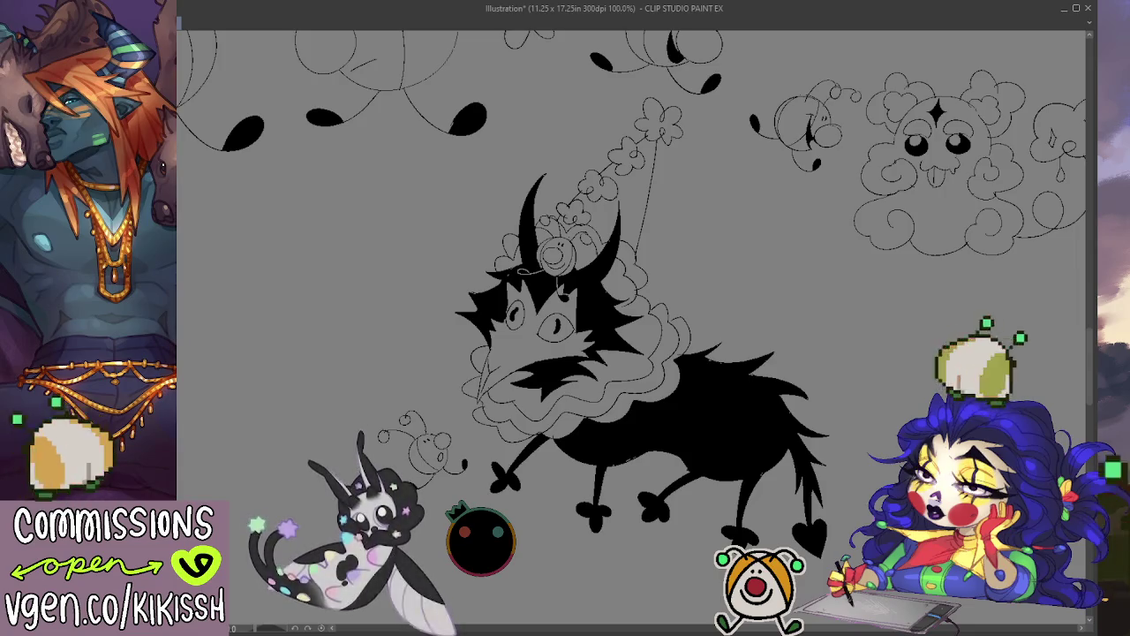
mouse_move(774, 315)
mouse_down()
mouse_move(745, 325)
mouse_move(765, 372)
mouse_move(727, 359)
mouse_move(773, 407)
mouse_move(814, 212)
mouse_up()
mouse_move(794, 398)
mouse_down()
mouse_move(769, 397)
mouse_move(986, 228)
mouse_up()
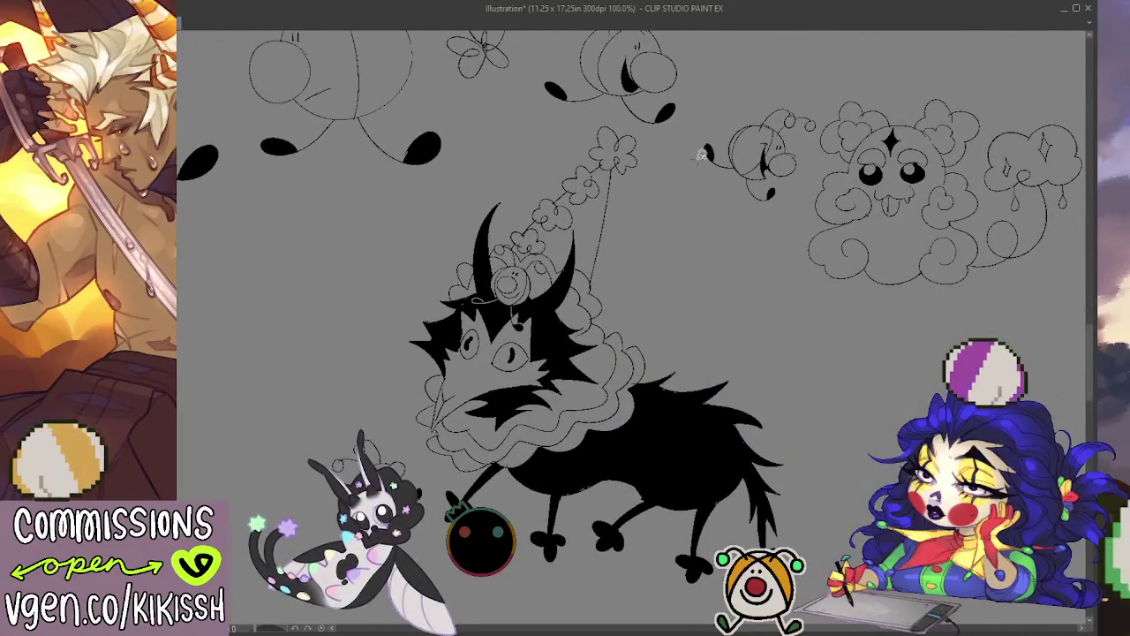
Lasso the cloud creature sketches, move them down-left beside the party hat, and deselect.
drag(706, 134, 1046, 305)
mouse_move(1078, 270)
mouse_down()
mouse_move(892, 93)
mouse_move(720, 99)
mouse_up()
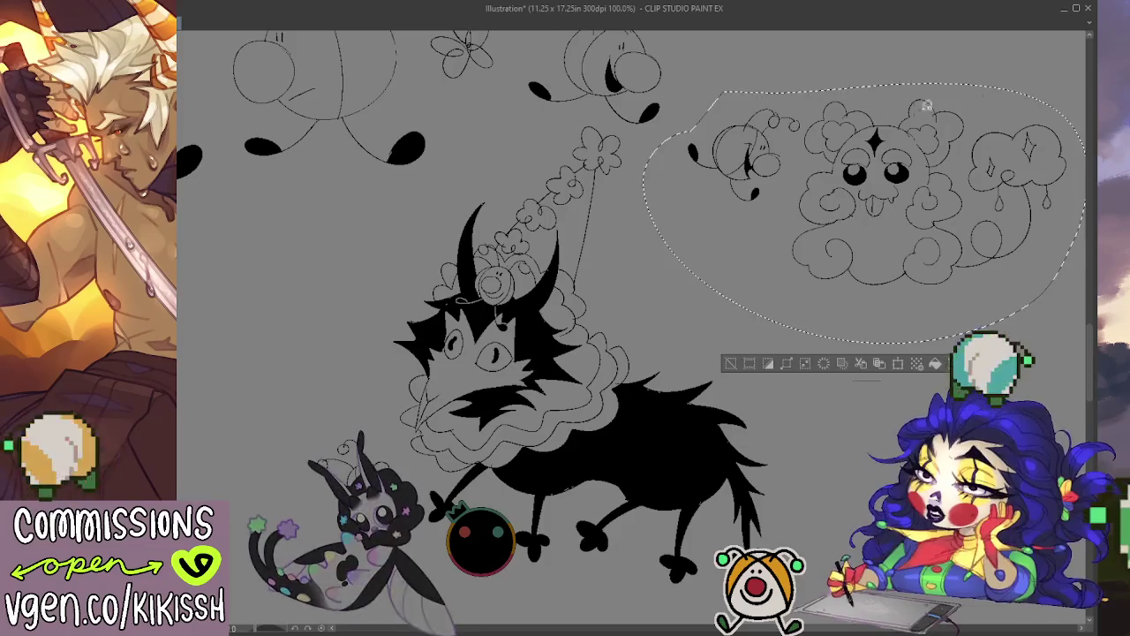
drag(867, 233, 812, 333)
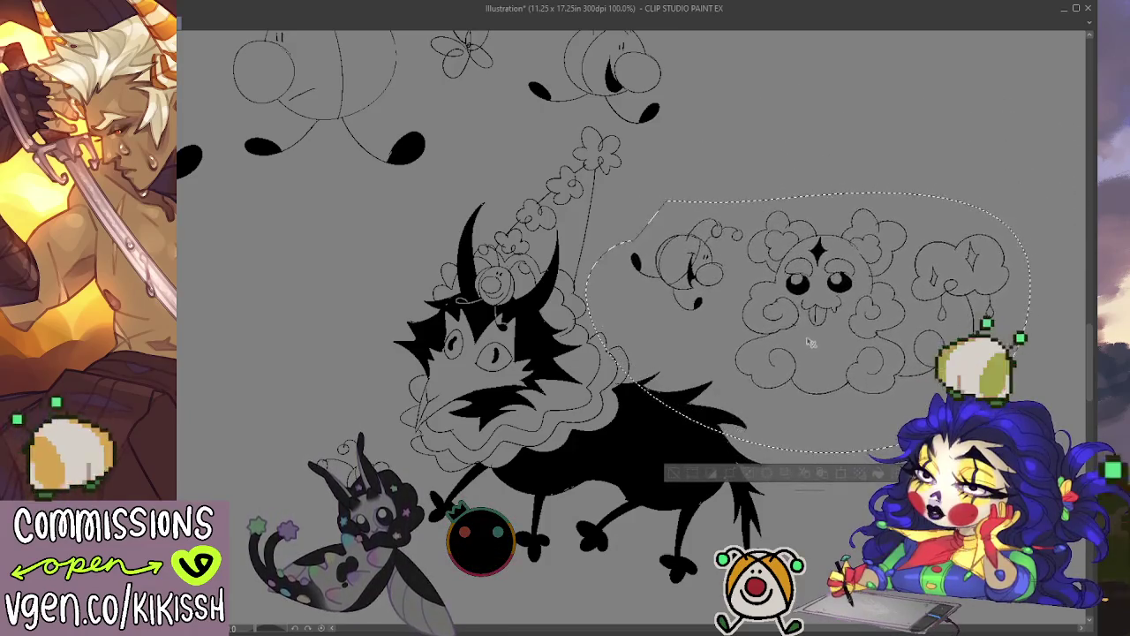
key(ctrl+d)
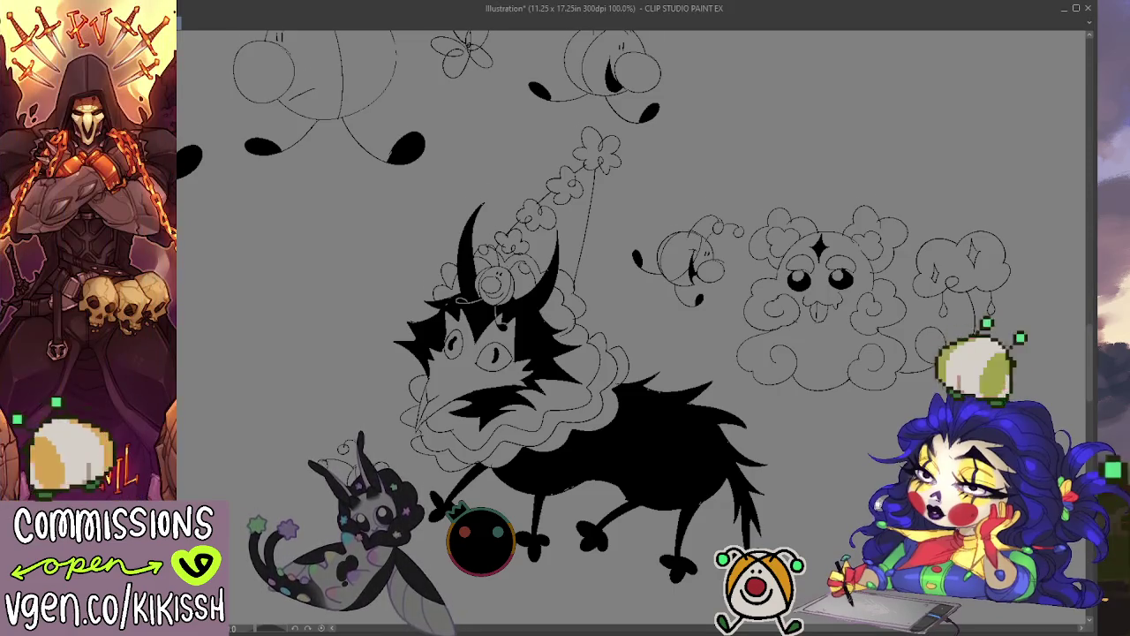
drag(878, 383, 848, 402)
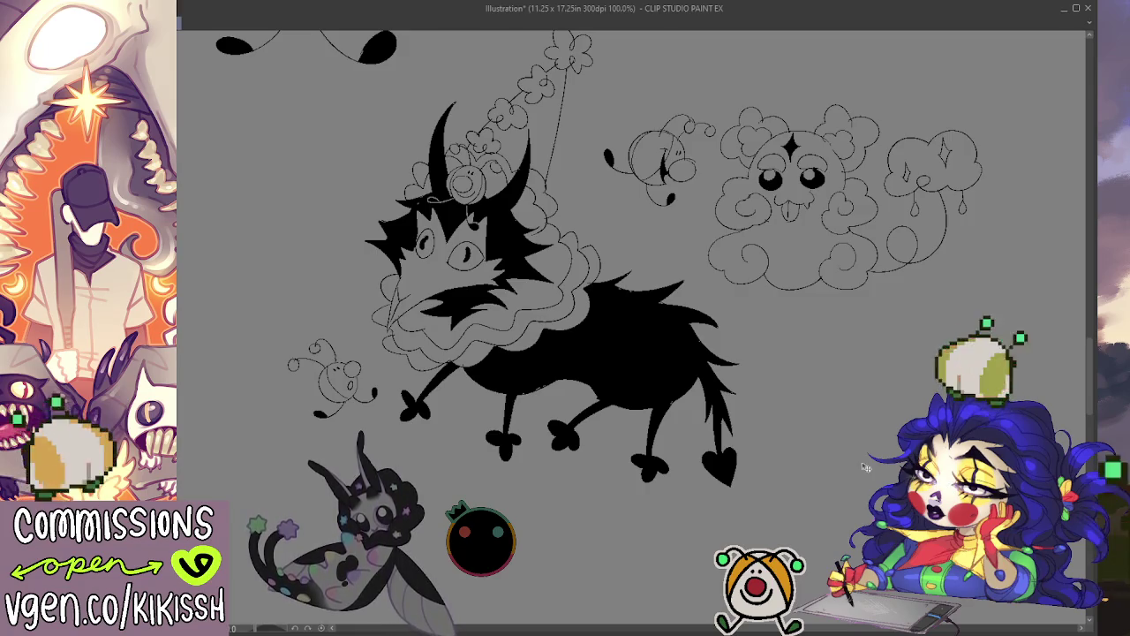
Sketch a round head outline in the empty canvas left of the horned creature.
drag(840, 462, 855, 481)
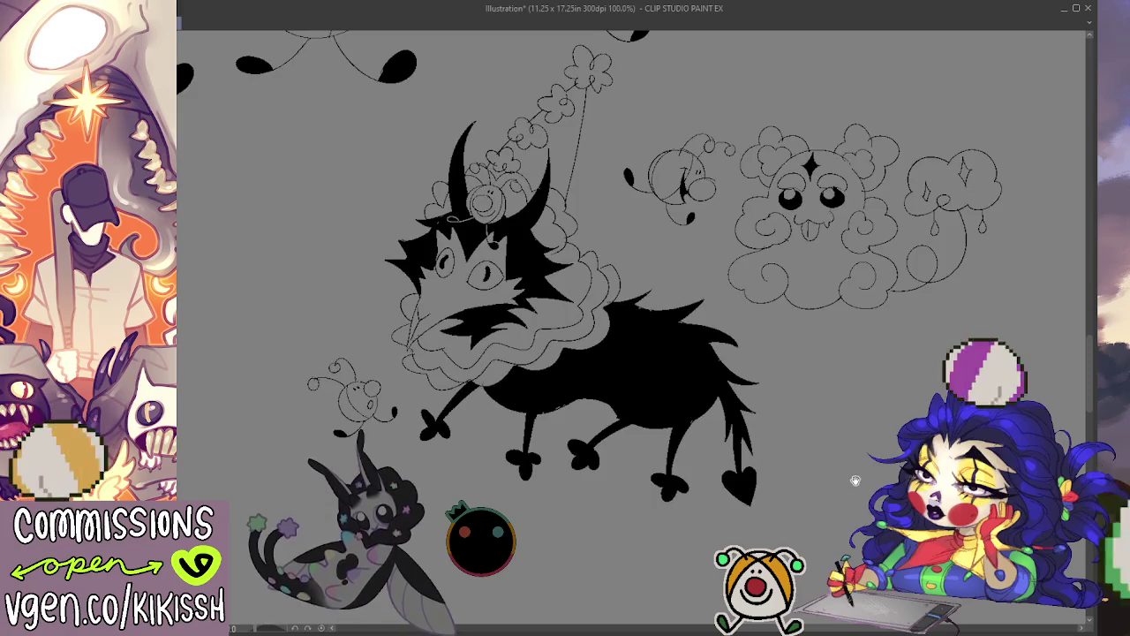
drag(854, 480, 987, 476)
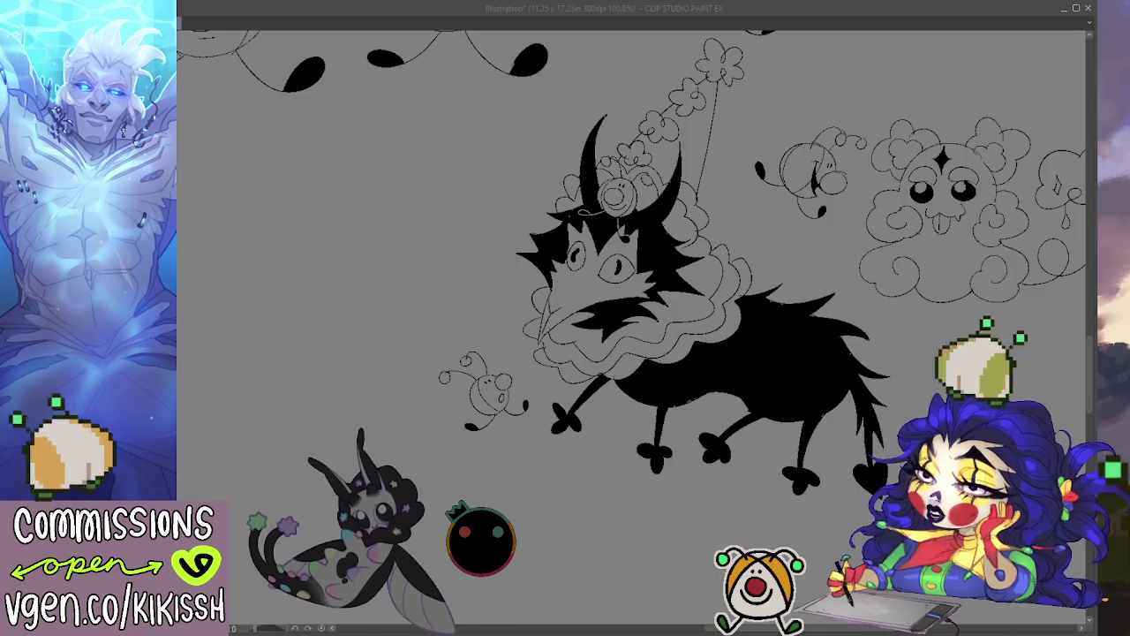
drag(529, 353, 896, 393)
mouse_move(874, 448)
mouse_down()
mouse_move(759, 450)
mouse_move(765, 436)
mouse_up()
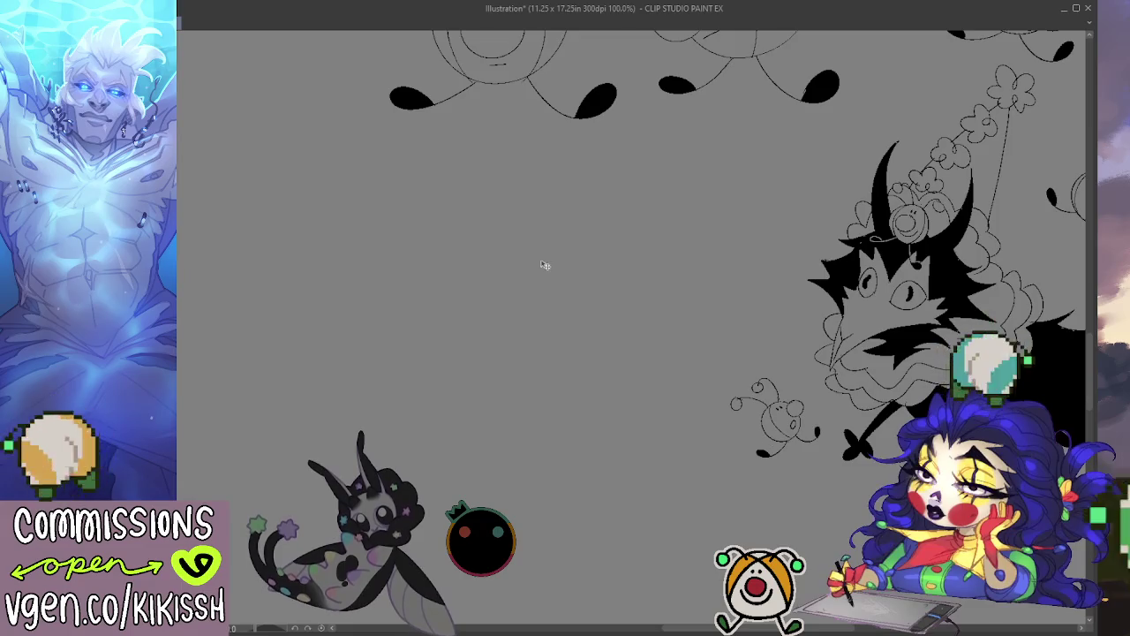
mouse_move(535, 260)
mouse_down()
mouse_move(528, 368)
mouse_move(519, 253)
mouse_move(585, 339)
mouse_move(527, 260)
mouse_up()
key(ctrl+z)
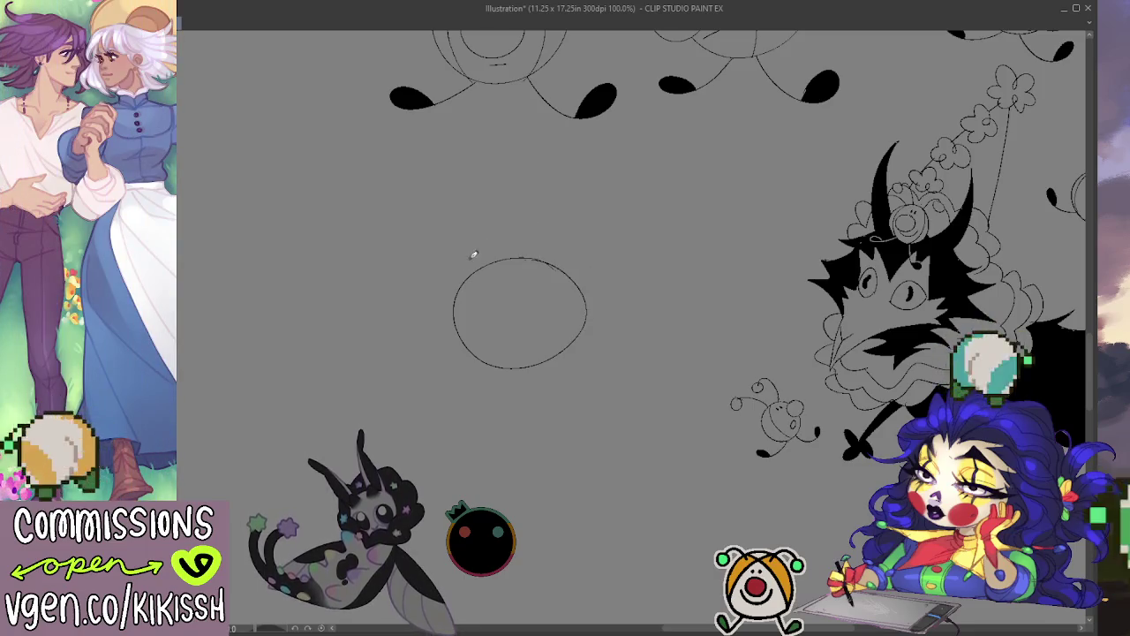
mouse_move(472, 265)
mouse_down()
mouse_move(429, 256)
mouse_move(433, 300)
mouse_move(408, 352)
mouse_up()
Draw a big eye inside the round head, discarding a stray loop above it.
mouse_move(494, 260)
mouse_down()
mouse_move(489, 245)
mouse_move(507, 262)
mouse_up()
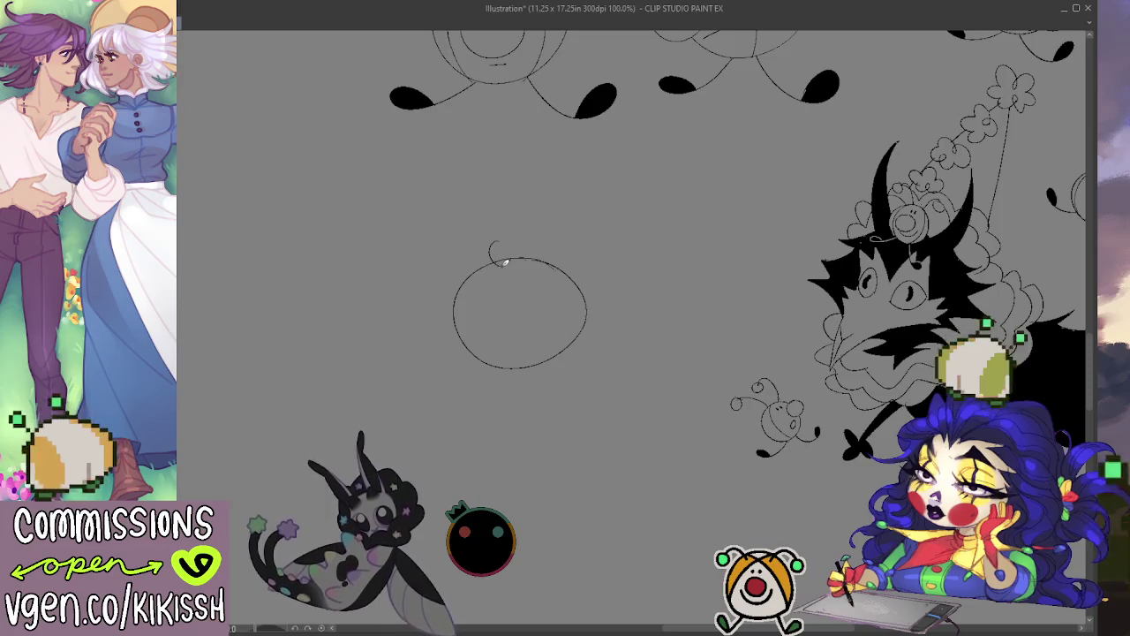
key(ctrl+z)
mouse_move(526, 309)
mouse_down()
mouse_move(470, 311)
mouse_move(525, 306)
mouse_move(547, 339)
mouse_move(557, 284)
mouse_up()
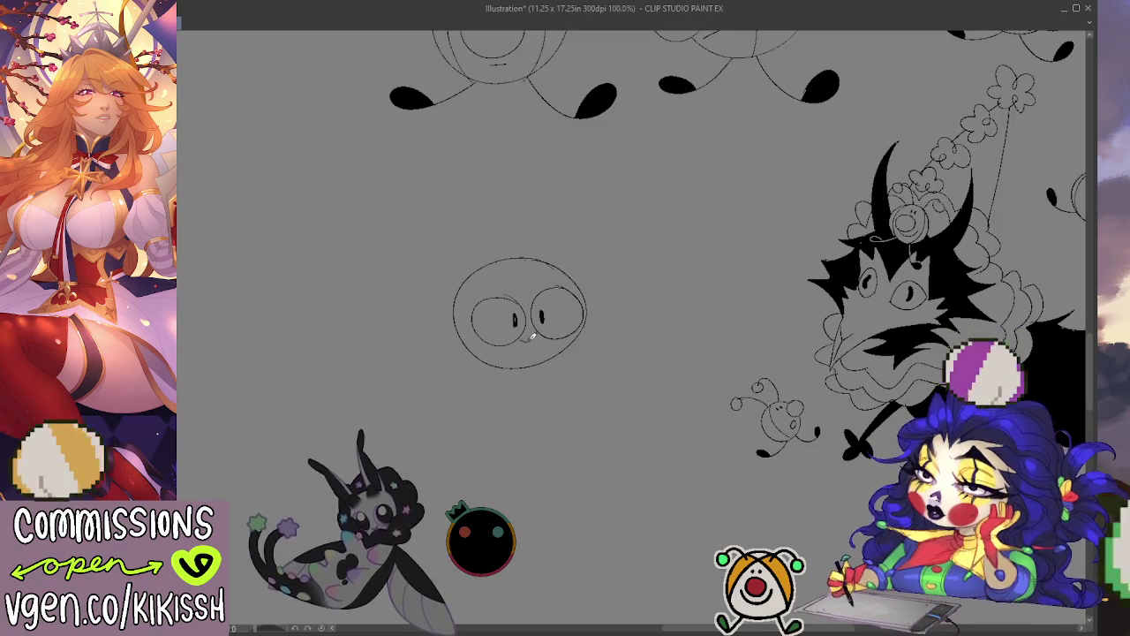
Add a small smile, a curve above the left eye and curly cloud-like hair.
drag(526, 342, 540, 345)
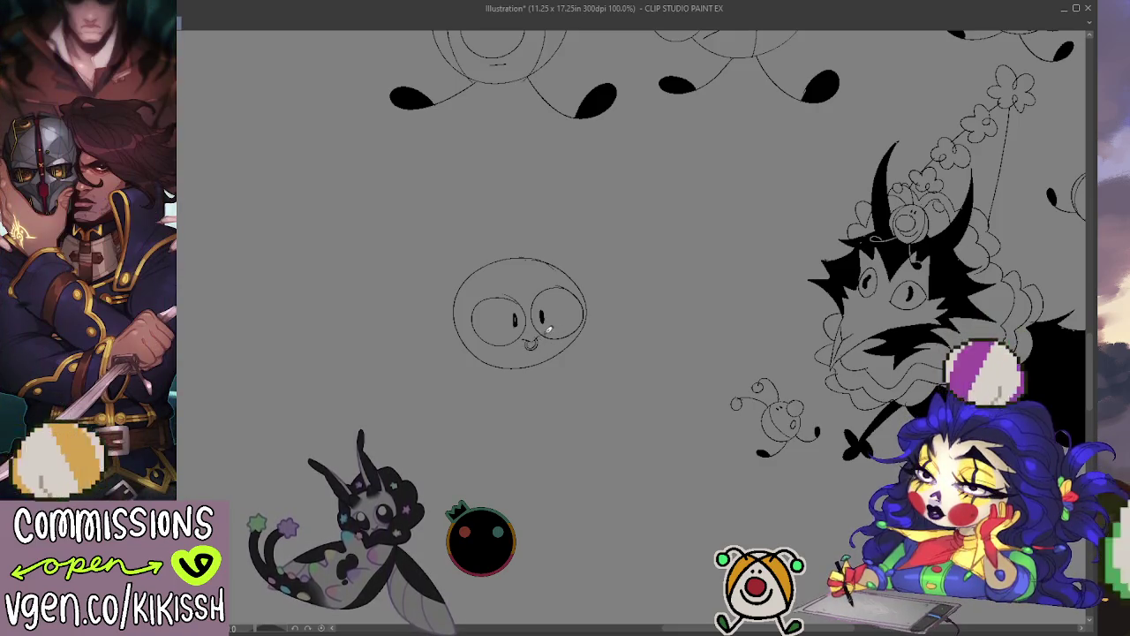
drag(492, 302, 556, 293)
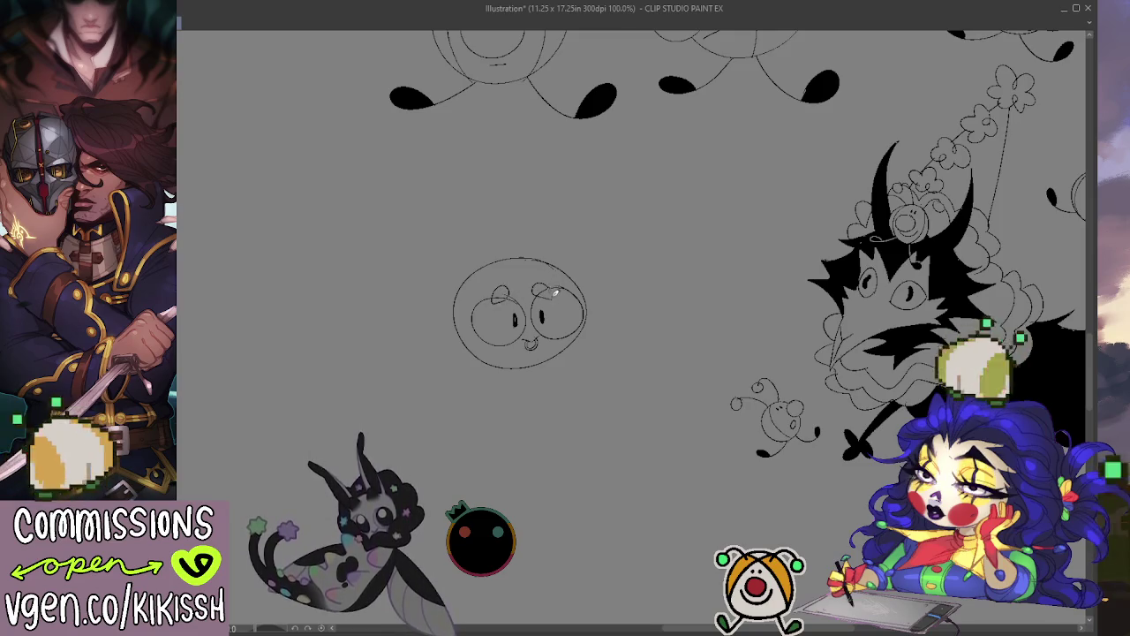
drag(510, 236, 522, 266)
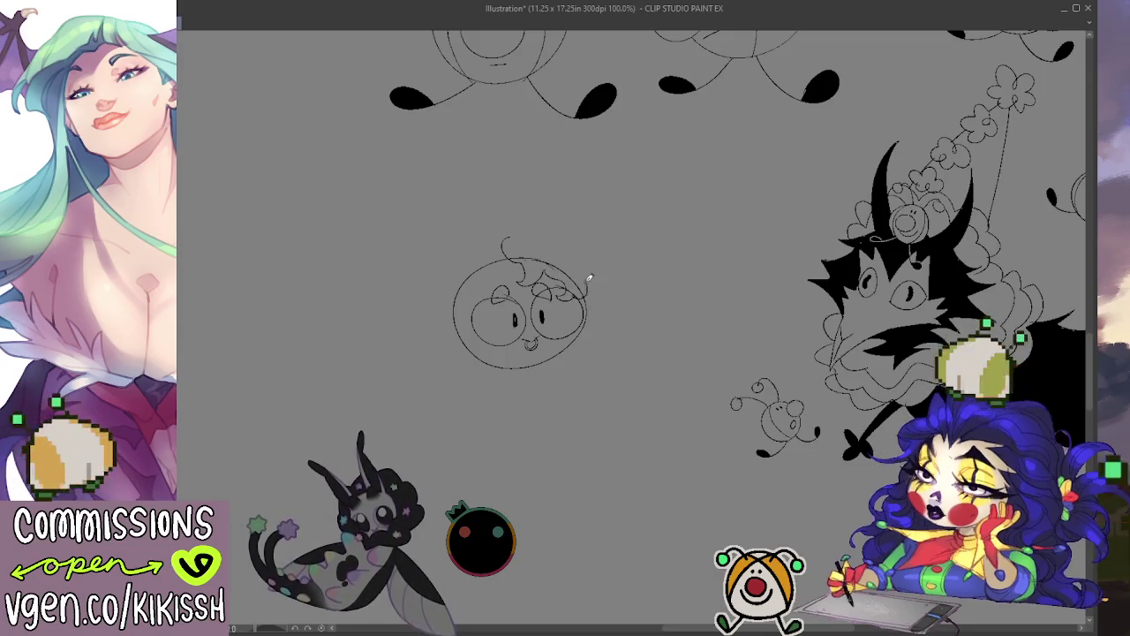
mouse_move(607, 270)
mouse_down()
mouse_move(613, 252)
mouse_move(577, 239)
mouse_move(560, 207)
mouse_move(479, 237)
mouse_move(421, 311)
mouse_move(450, 324)
mouse_up()
key(ctrl+z)
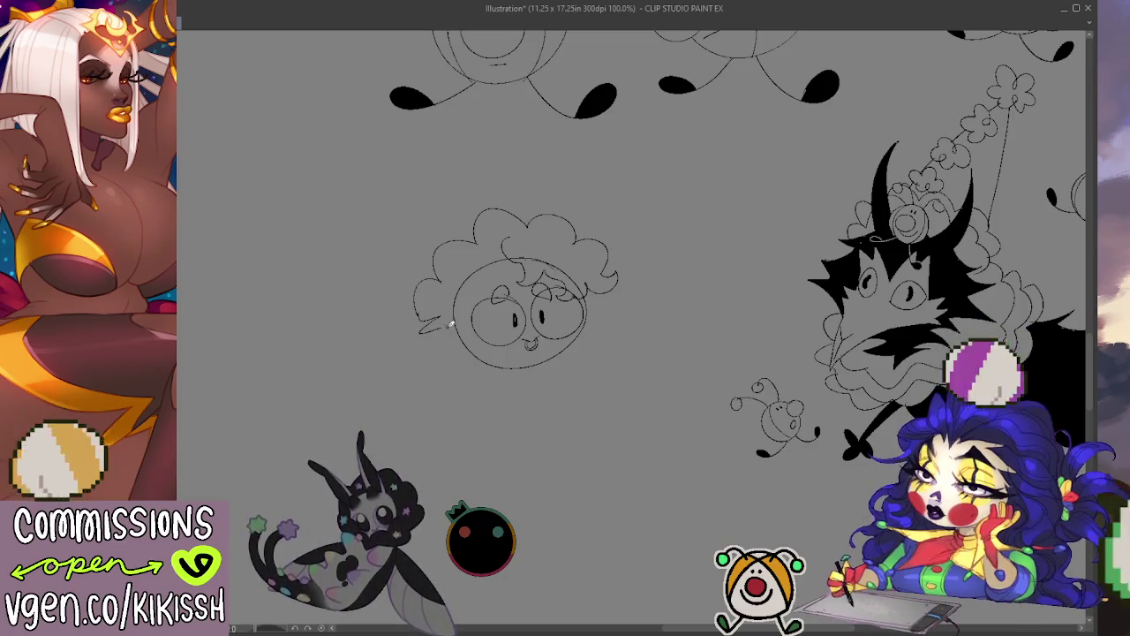
key(ctrl+z)
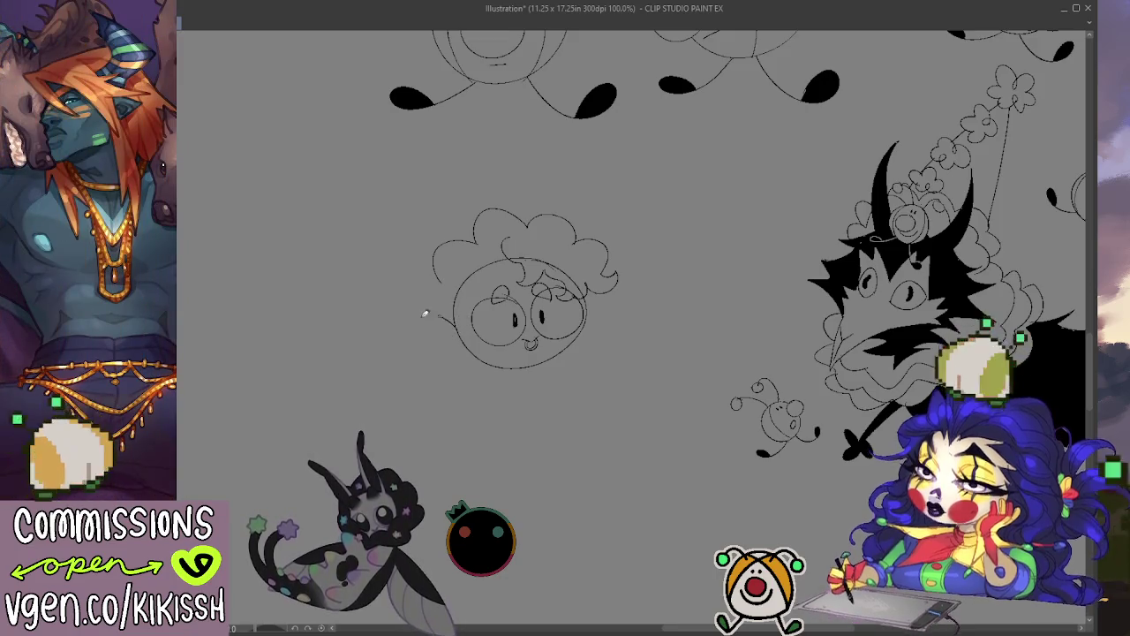
Draw an ear, the jaw and chin, and start the body line right of the face.
mouse_move(456, 310)
mouse_down()
mouse_move(439, 345)
mouse_move(475, 349)
mouse_up()
key(ctrl+z)
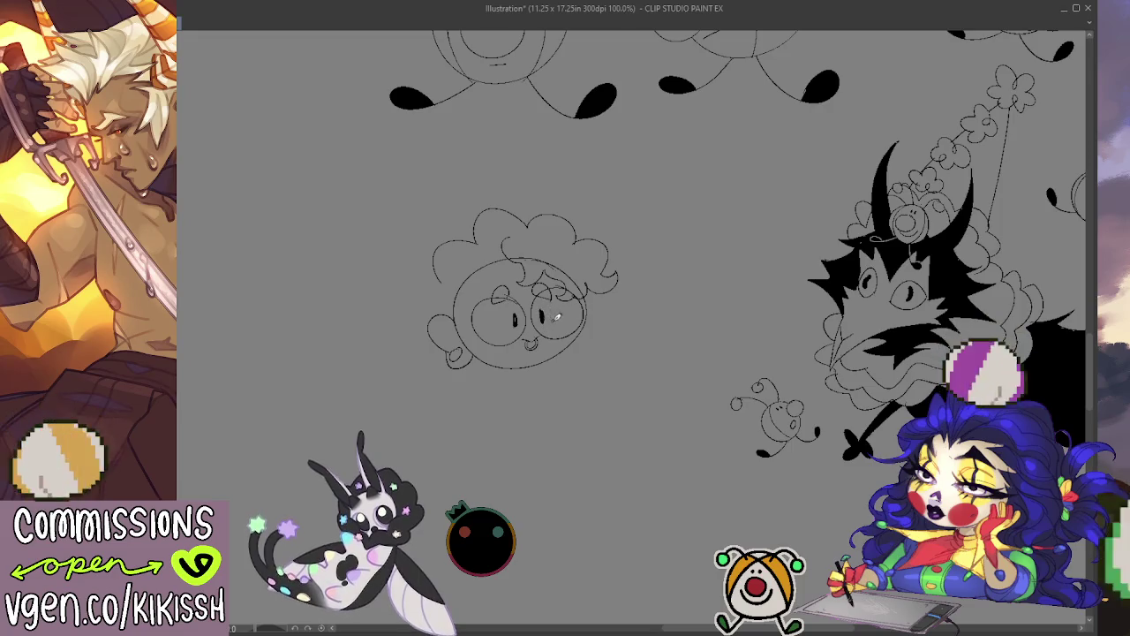
mouse_move(508, 369)
mouse_down()
mouse_move(521, 383)
mouse_move(555, 354)
mouse_up()
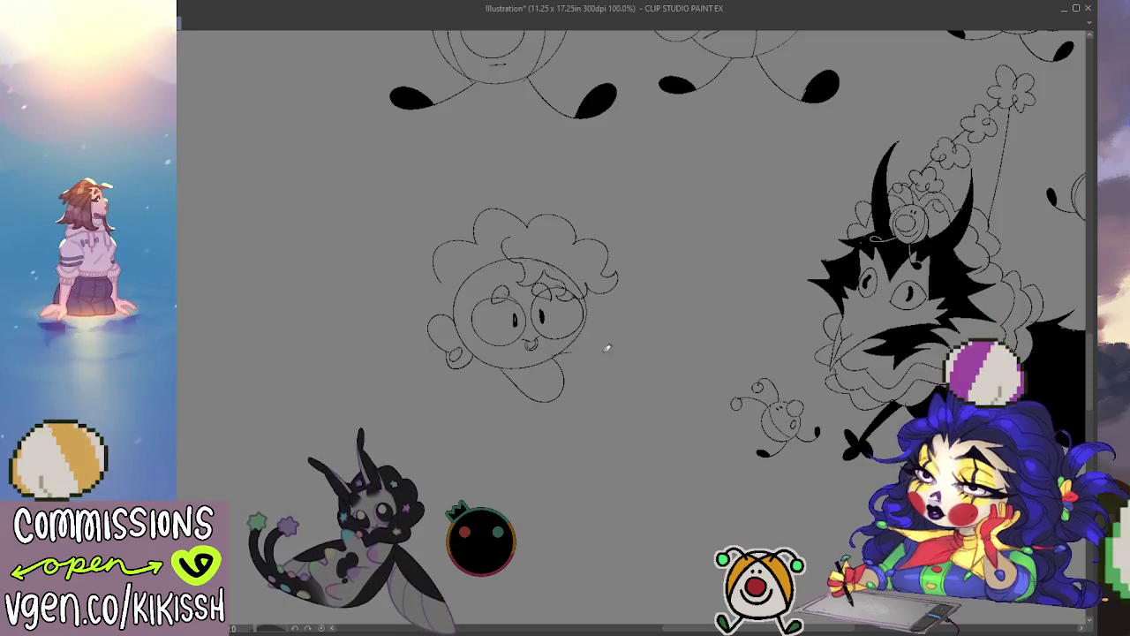
drag(600, 344, 573, 423)
key(ctrl+z)
drag(576, 355, 579, 420)
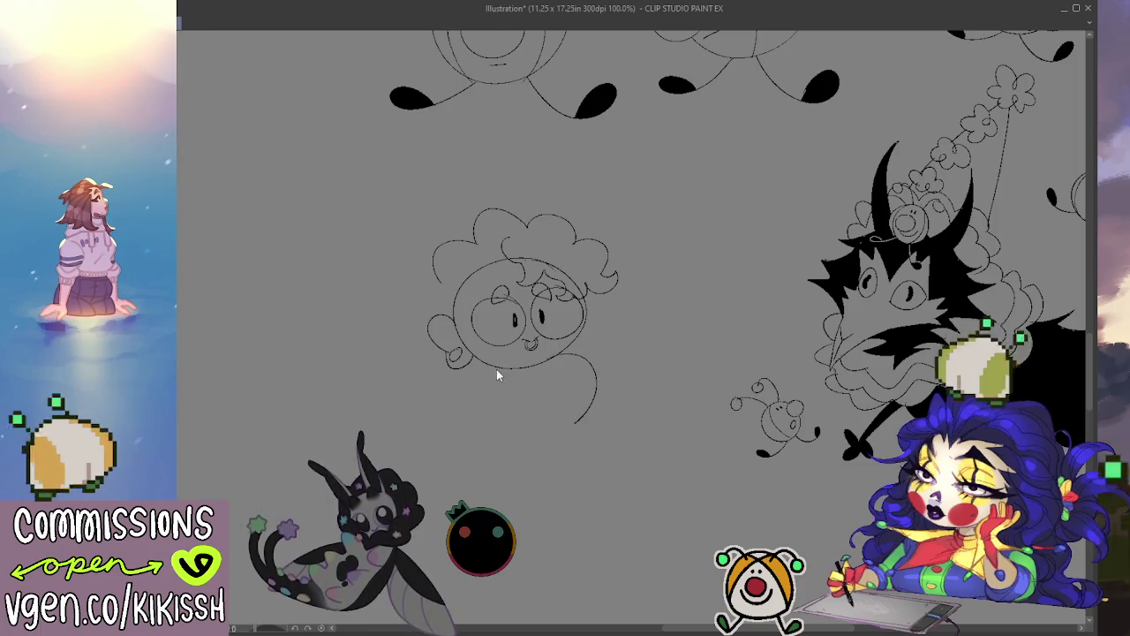
Draw a full rounded body below the chibi's face.
key(ctrl+z)
drag(467, 371, 600, 415)
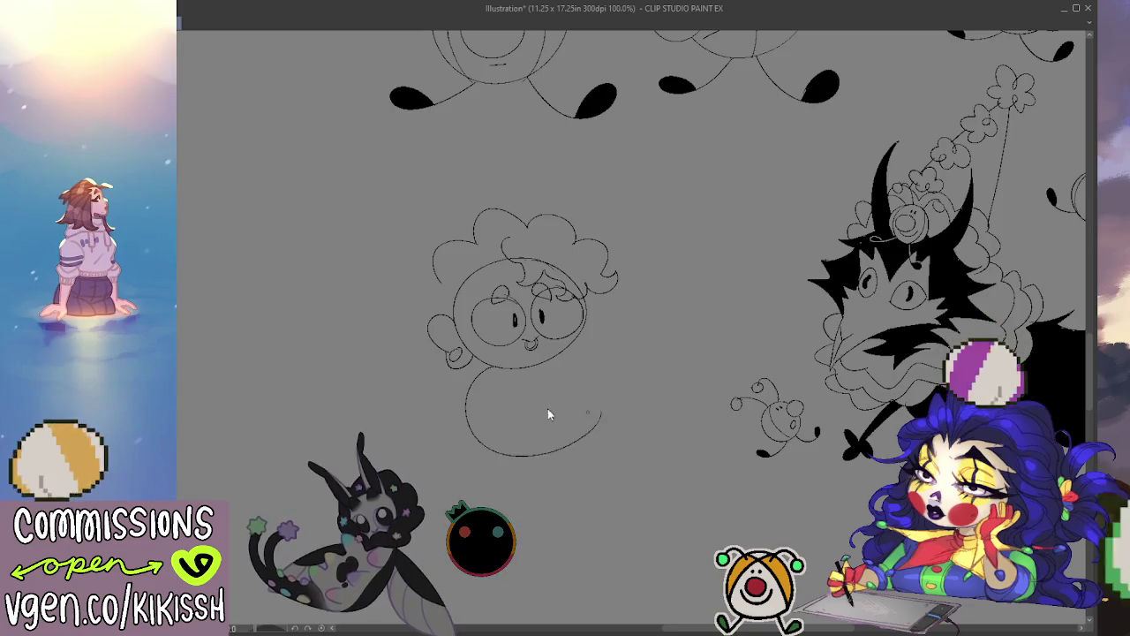
key(ctrl+z)
mouse_move(467, 367)
mouse_down()
mouse_move(557, 353)
mouse_move(519, 386)
mouse_move(558, 350)
mouse_up()
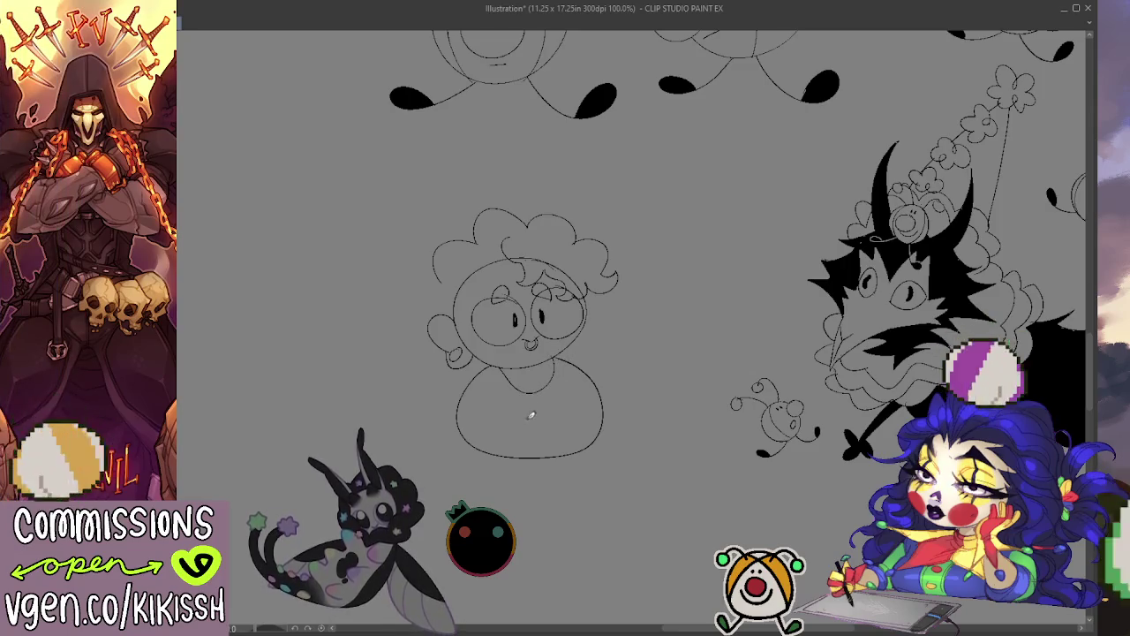
Sketch two feet at the body's bottom and a small round creature held in front.
mouse_move(492, 459)
mouse_down()
mouse_move(507, 428)
mouse_move(521, 461)
mouse_move(488, 459)
mouse_up()
mouse_move(554, 442)
mouse_down()
mouse_move(570, 441)
mouse_move(542, 416)
mouse_move(534, 456)
mouse_up()
key(ctrl+z)
key(ctrl+z)
key(ctrl+z)
drag(497, 407, 514, 412)
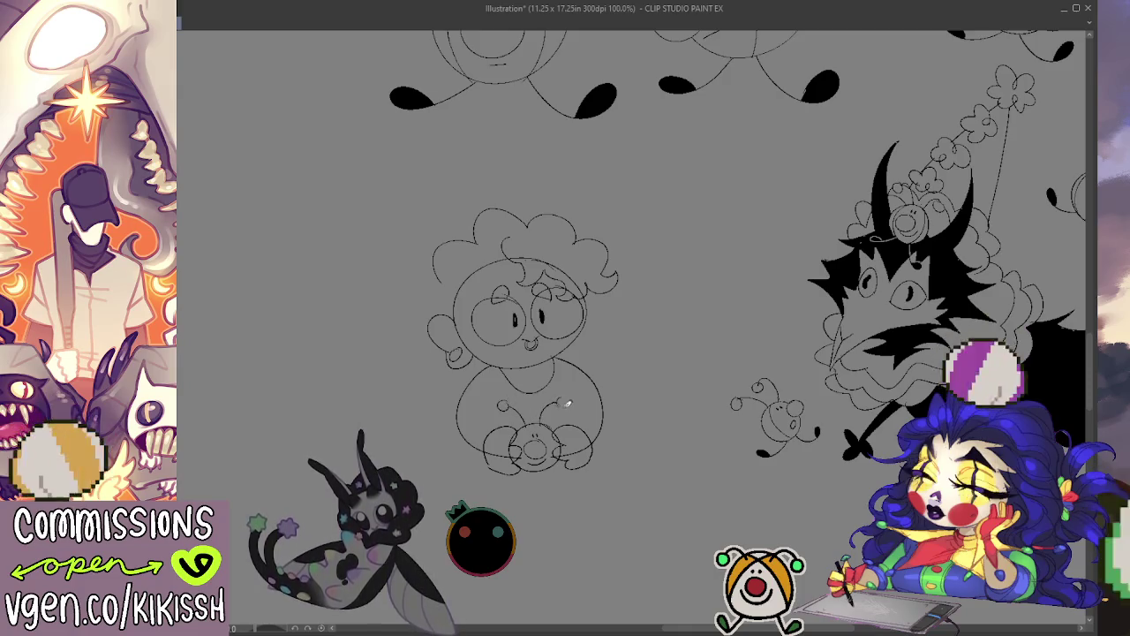
drag(567, 403, 572, 394)
key(e)
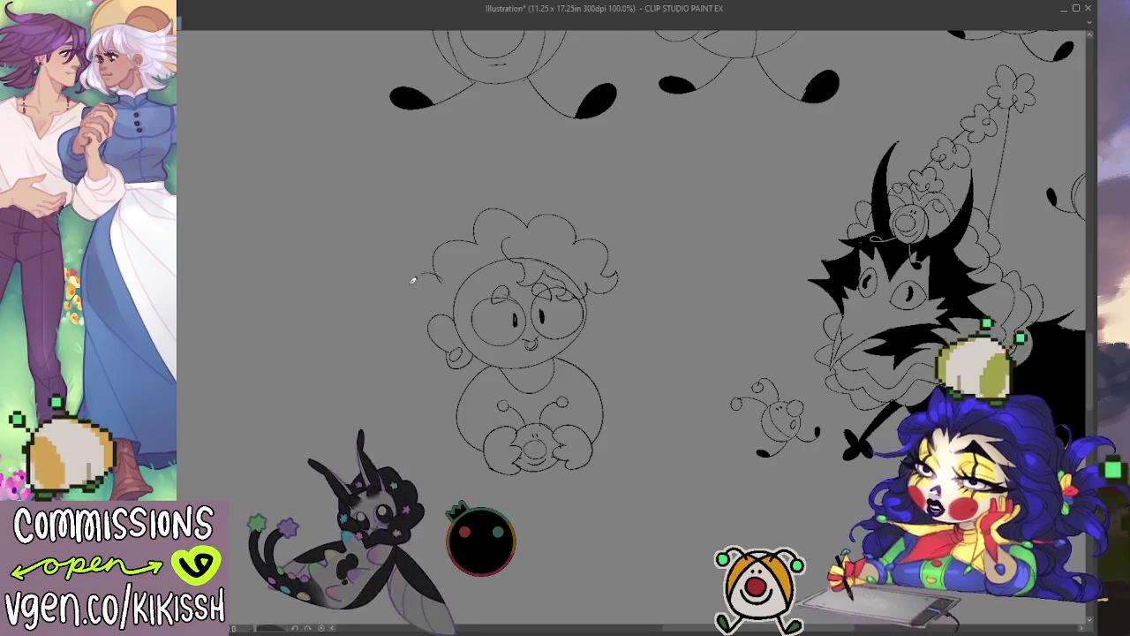
Sketch a small scalloped ear left of the face, undoing failed tries, and add side-hair curl strokes.
drag(436, 279, 433, 309)
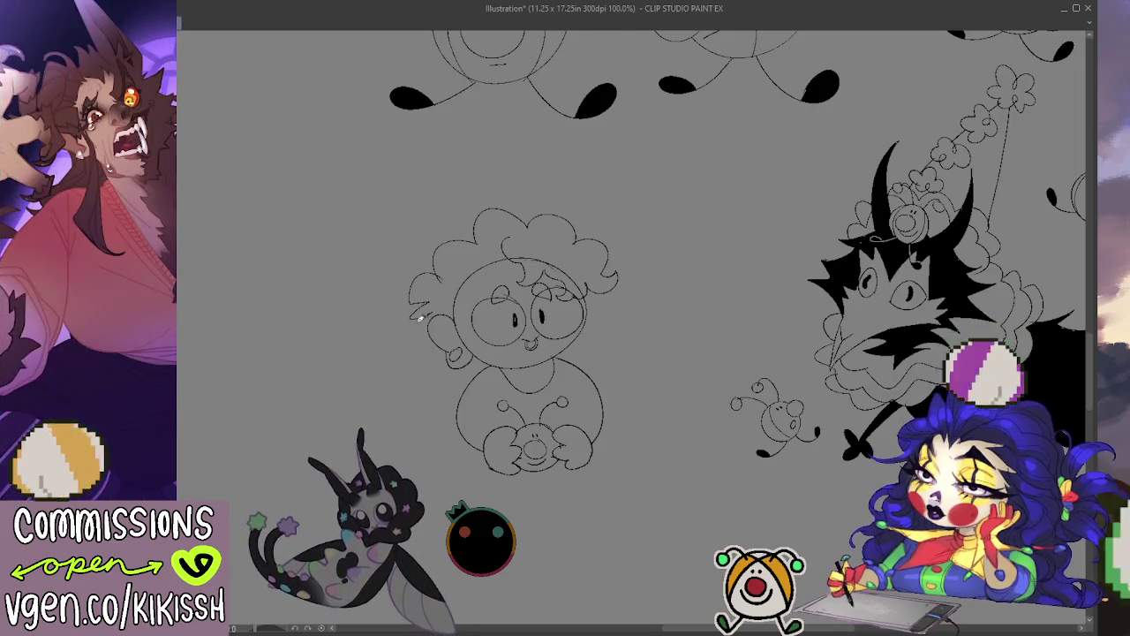
key(ctrl+z)
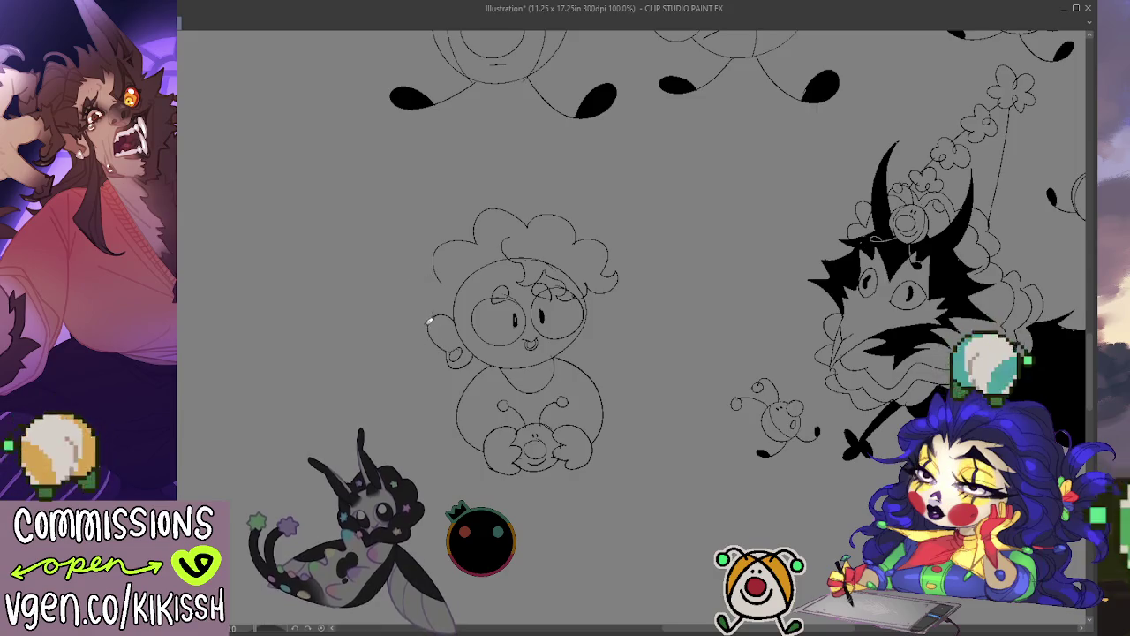
drag(407, 333, 455, 300)
key(ctrl+z)
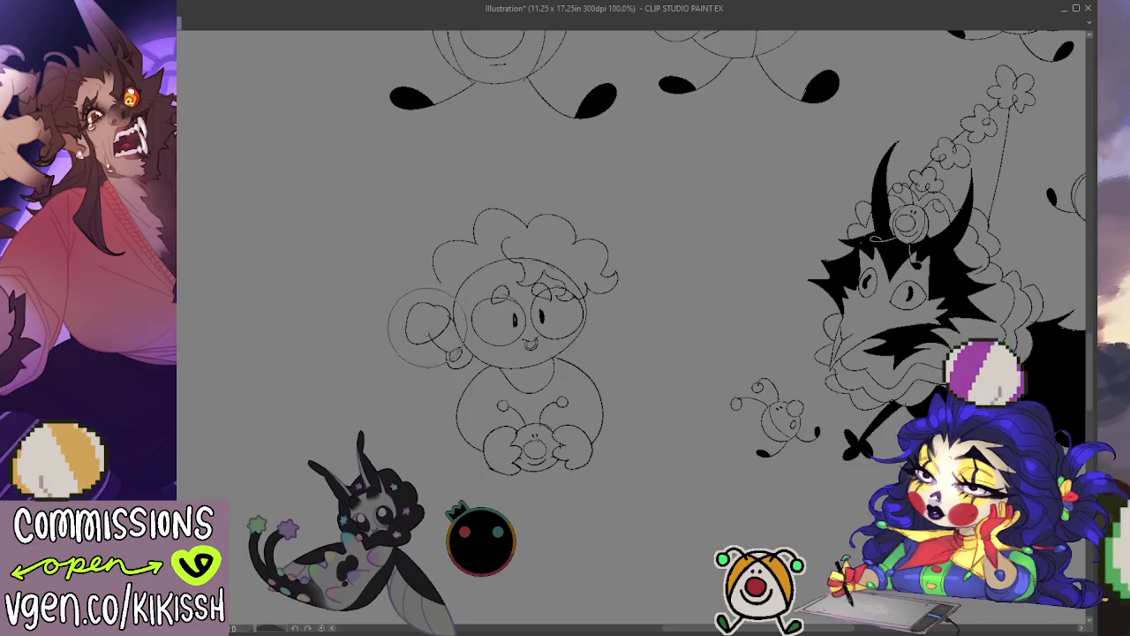
drag(410, 335, 468, 371)
drag(415, 311, 477, 380)
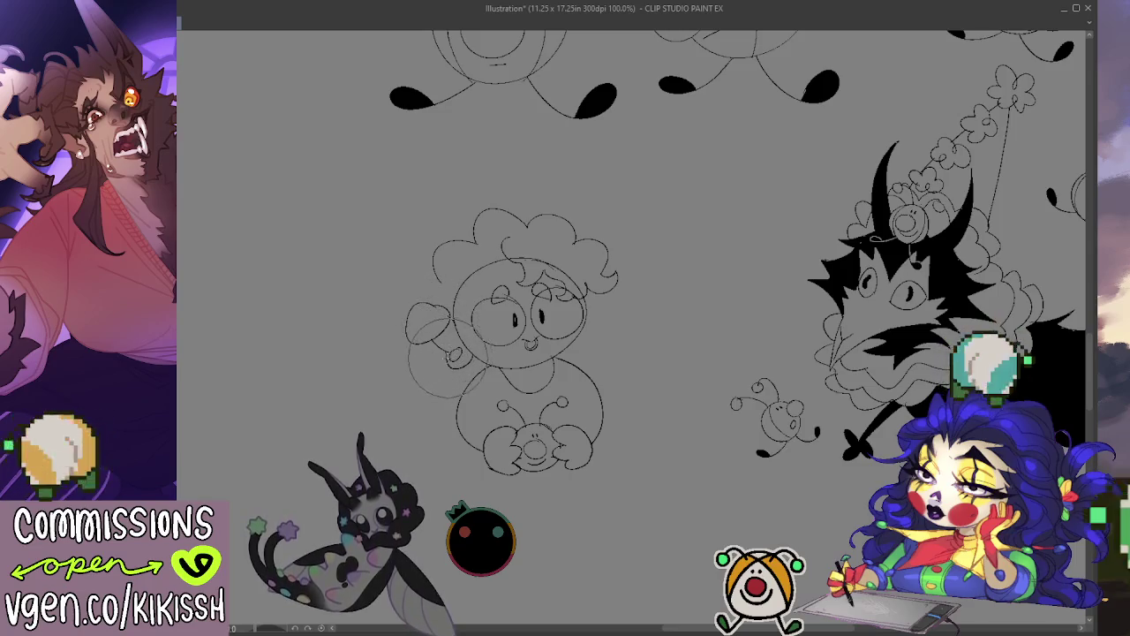
drag(399, 335, 468, 375)
drag(415, 318, 461, 342)
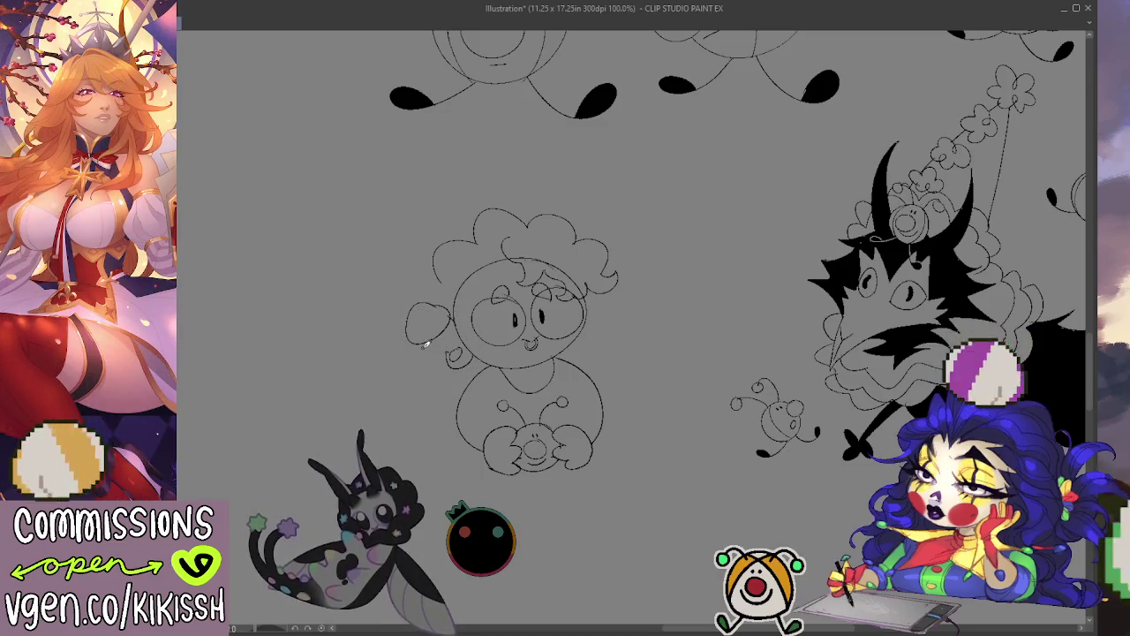
drag(424, 346, 465, 339)
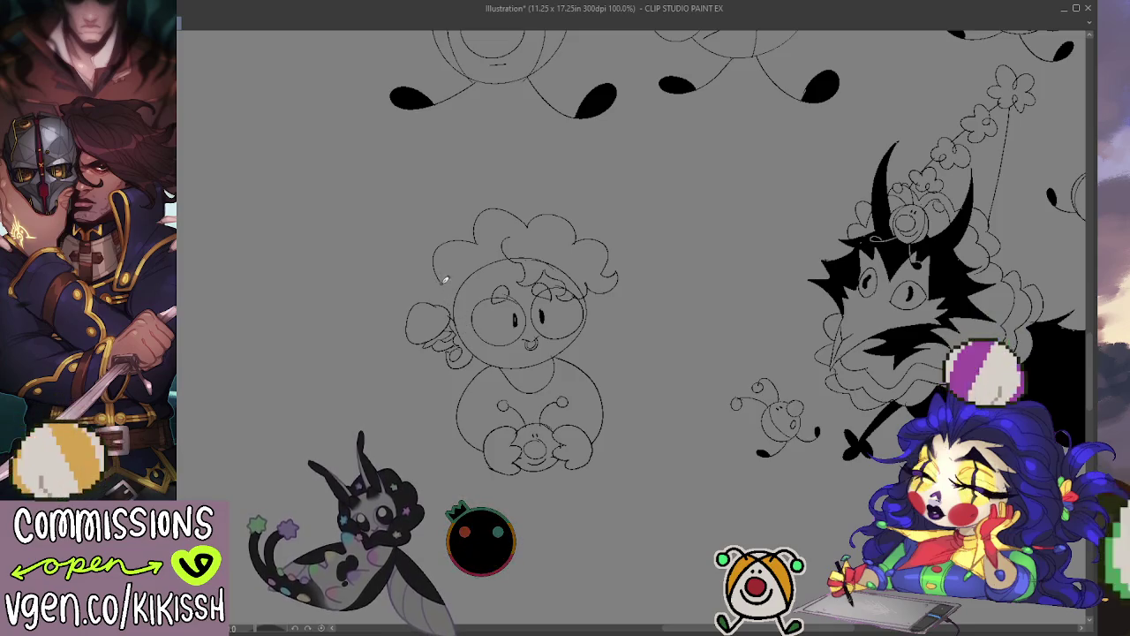
mouse_move(435, 272)
mouse_down()
mouse_move(402, 291)
mouse_move(435, 292)
mouse_up()
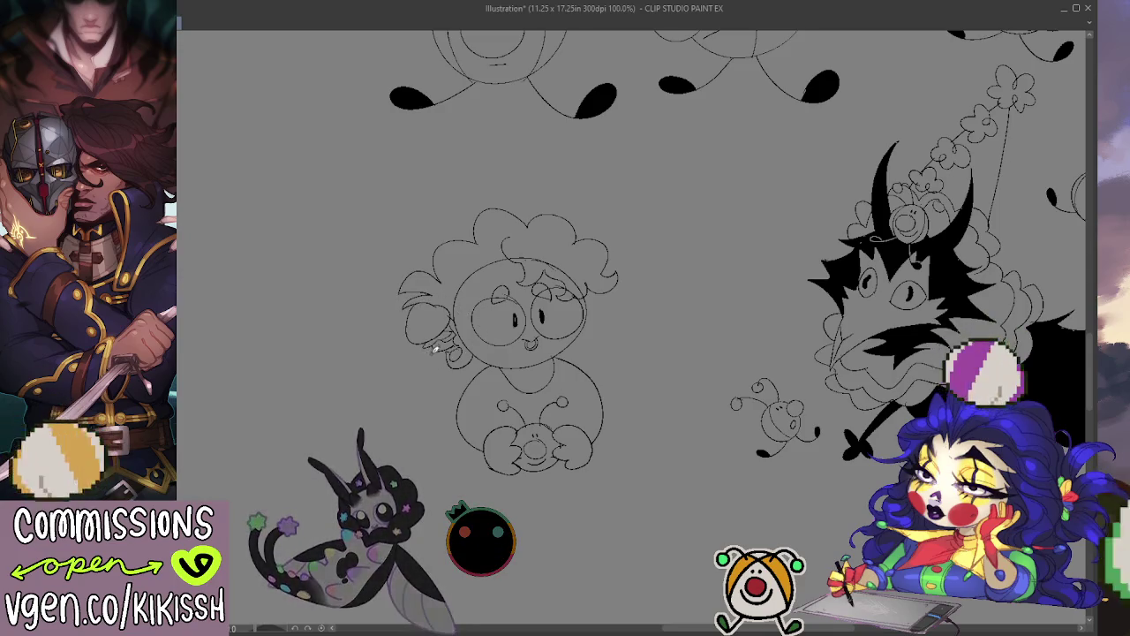
mouse_move(434, 343)
mouse_down()
mouse_move(444, 372)
mouse_move(391, 372)
mouse_move(392, 431)
mouse_move(455, 422)
mouse_up()
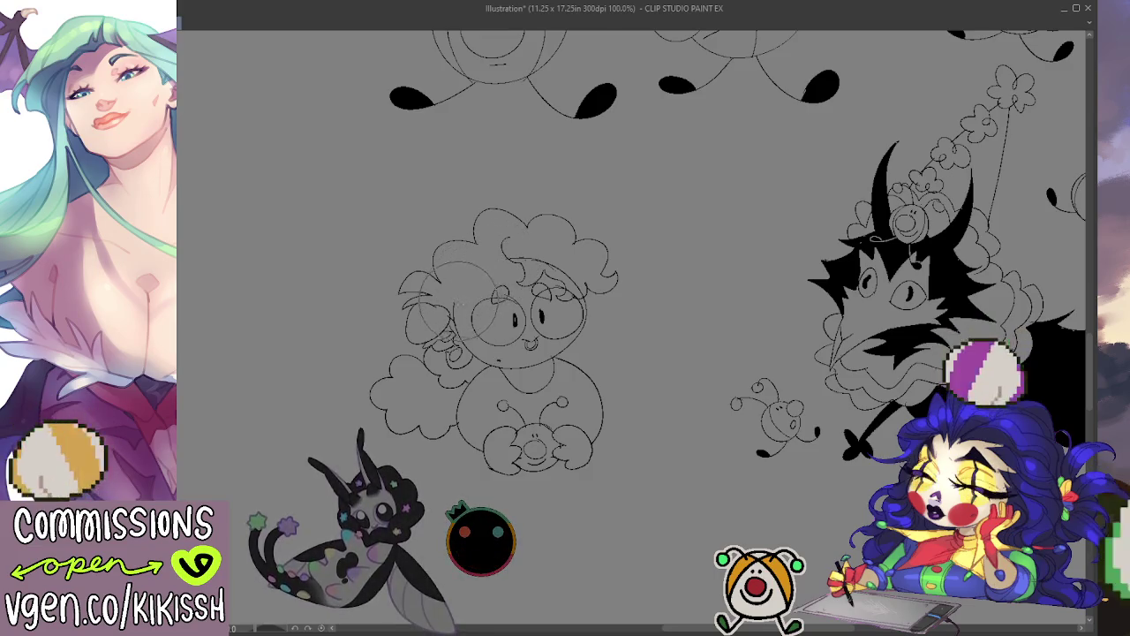
With a larger brush, draw a round glasses circle around the chibi's right eye.
key(e)
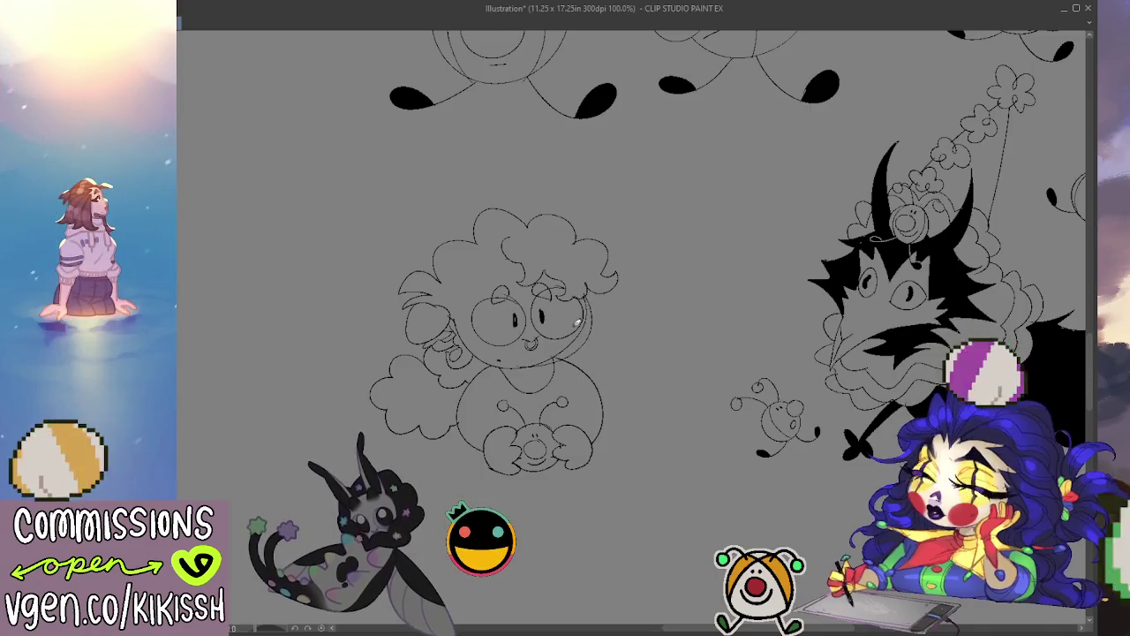
mouse_move(525, 362)
mouse_down()
mouse_move(529, 344)
mouse_move(565, 397)
mouse_up()
mouse_move(495, 336)
mouse_down()
mouse_move(573, 388)
mouse_move(529, 344)
mouse_move(535, 406)
mouse_move(583, 397)
mouse_up()
mouse_move(517, 371)
mouse_down()
mouse_move(587, 401)
mouse_move(543, 402)
mouse_up()
mouse_move(494, 327)
mouse_down()
mouse_move(547, 402)
mouse_move(565, 401)
mouse_up()
drag(499, 348, 579, 402)
mouse_move(498, 389)
mouse_down()
mouse_move(578, 393)
mouse_move(609, 309)
mouse_move(583, 367)
mouse_up()
drag(548, 291, 623, 348)
drag(618, 291, 600, 357)
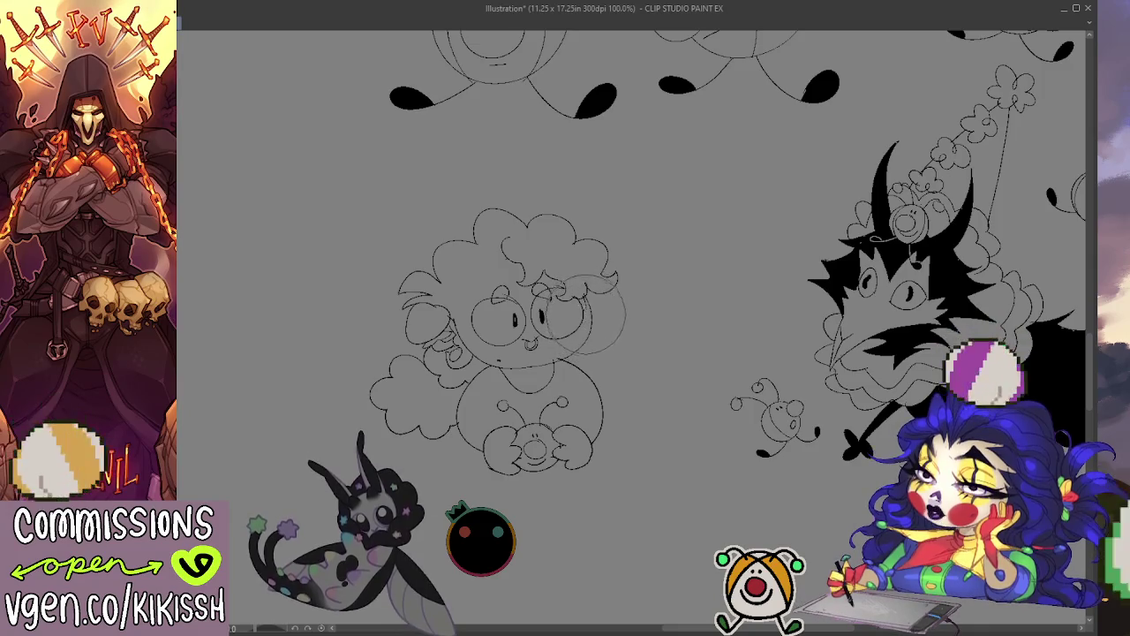
drag(556, 270, 623, 345)
drag(609, 265, 618, 353)
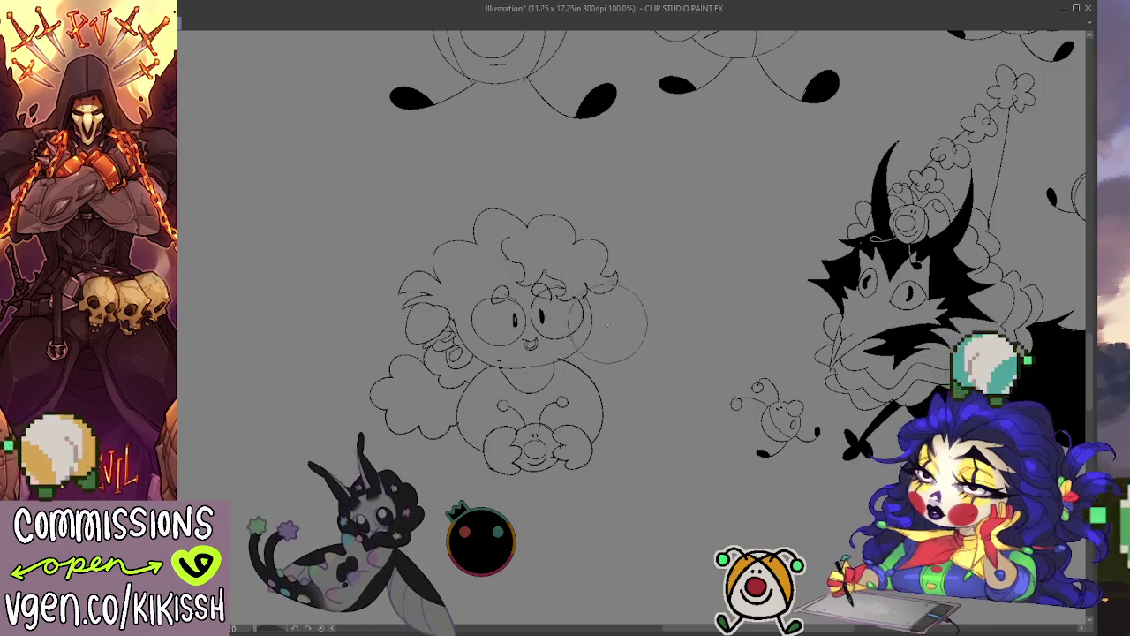
mouse_move(565, 291)
mouse_down()
mouse_move(623, 371)
mouse_move(556, 384)
mouse_up()
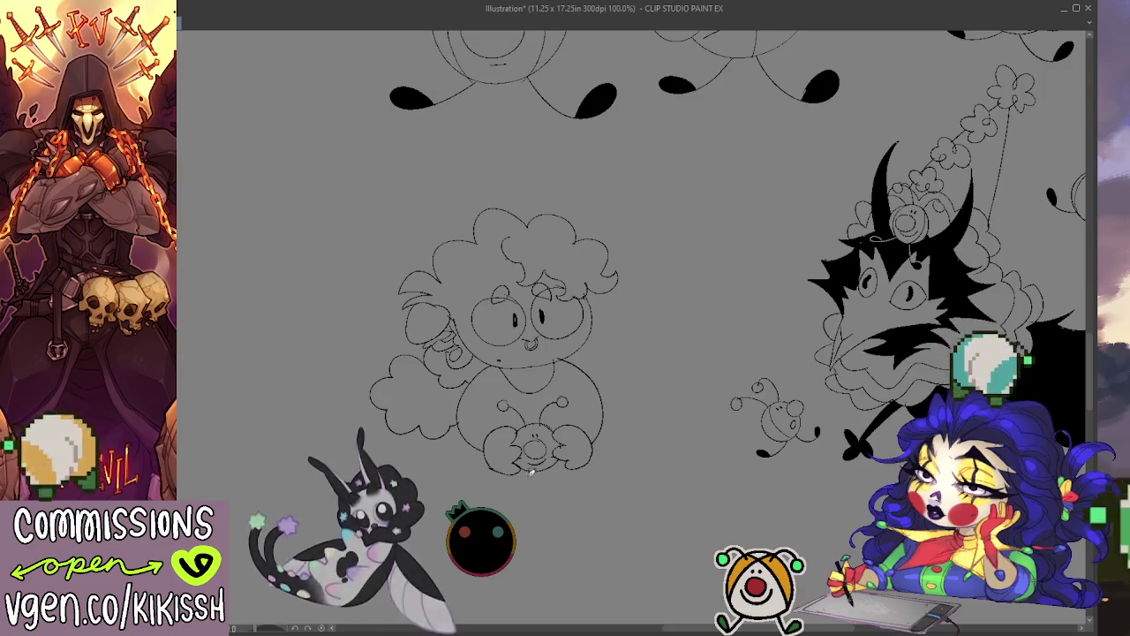
Add a short curve under the belly and redraw the belly circle with darker strokes.
drag(528, 479, 491, 485)
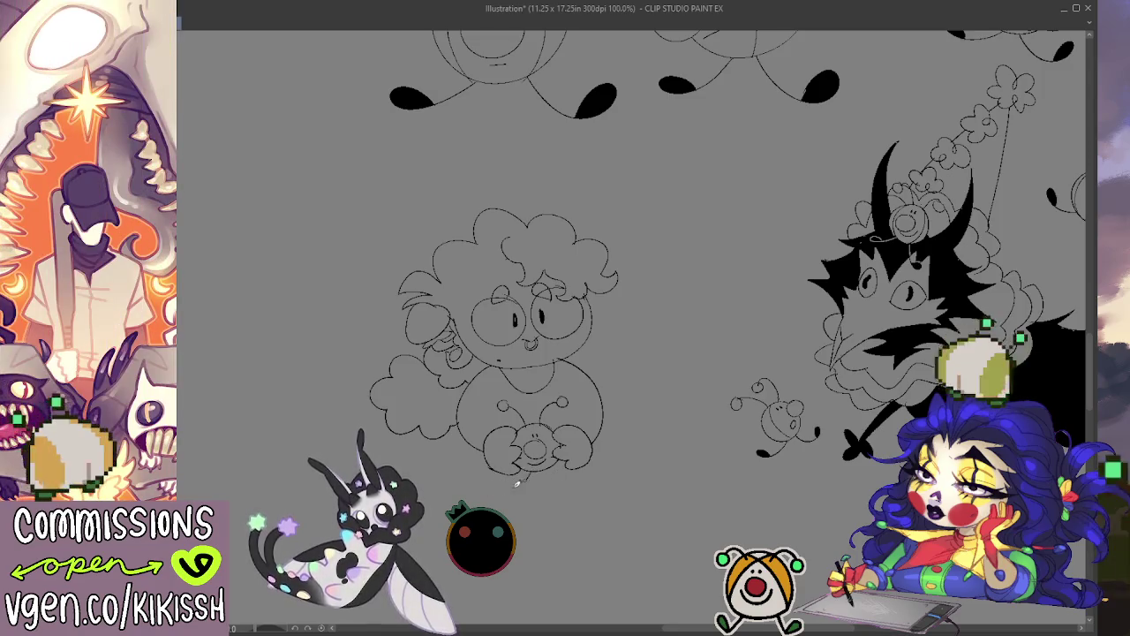
key(ctrl+z)
drag(500, 486, 515, 485)
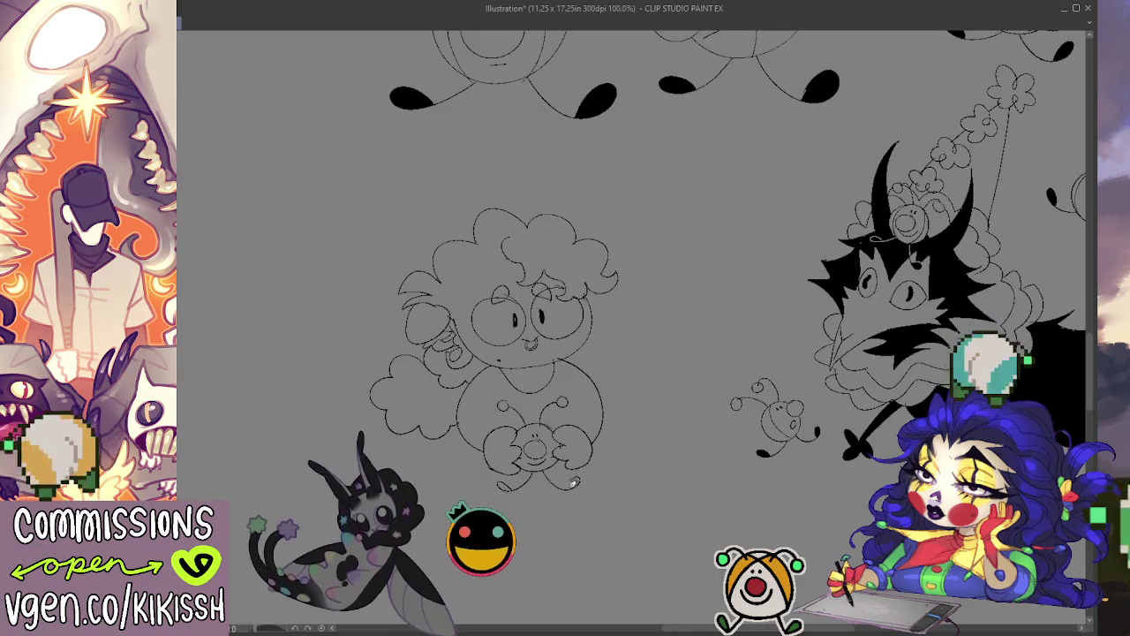
mouse_move(554, 413)
mouse_down()
mouse_move(560, 451)
mouse_move(592, 494)
mouse_up()
drag(504, 431, 566, 496)
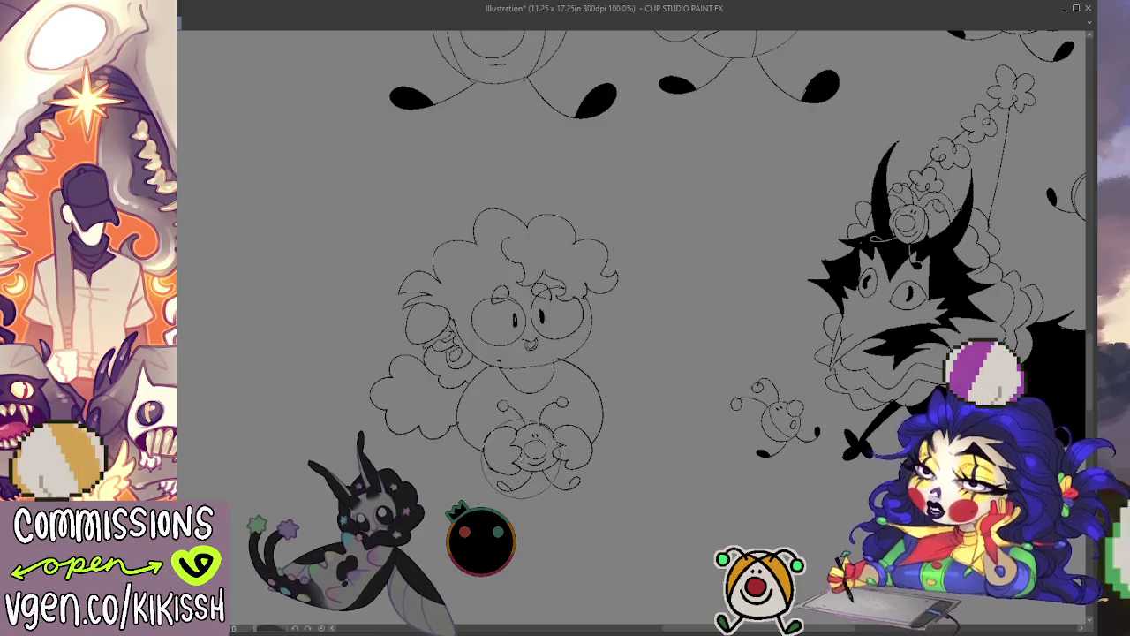
mouse_move(530, 415)
mouse_down()
mouse_move(565, 481)
mouse_move(609, 459)
mouse_up()
drag(570, 406, 545, 428)
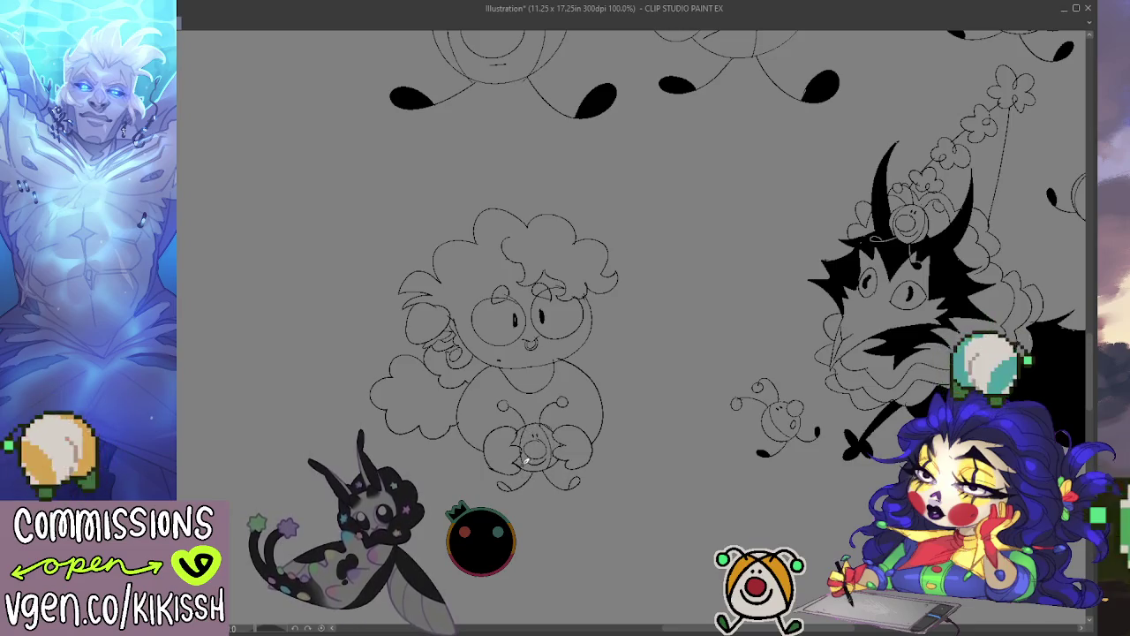
drag(670, 394, 676, 399)
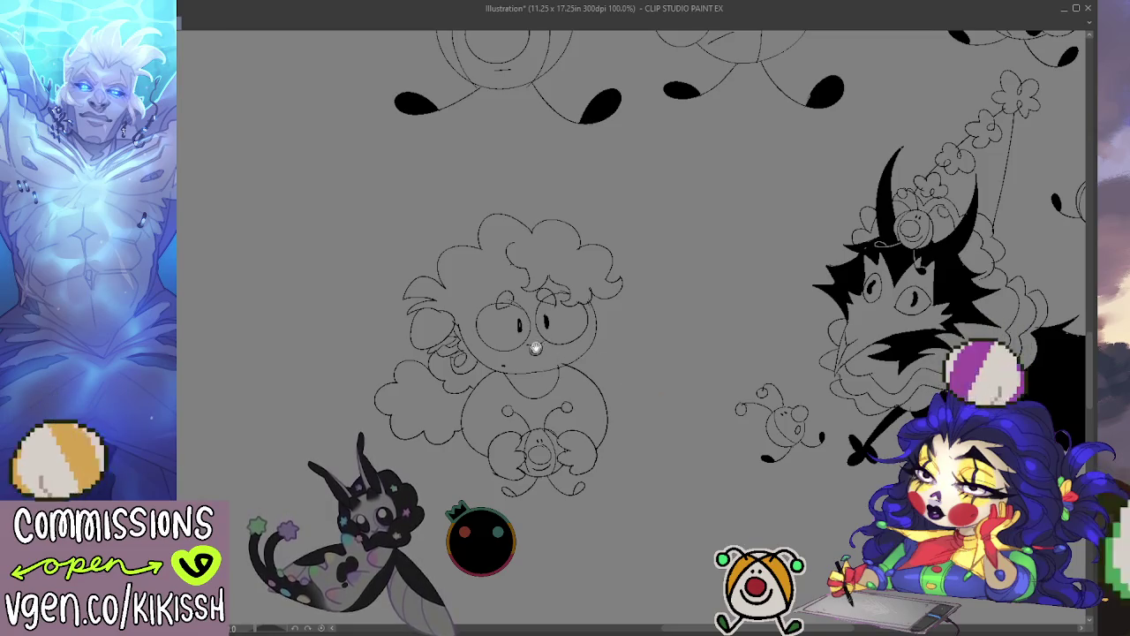
drag(526, 289, 530, 319)
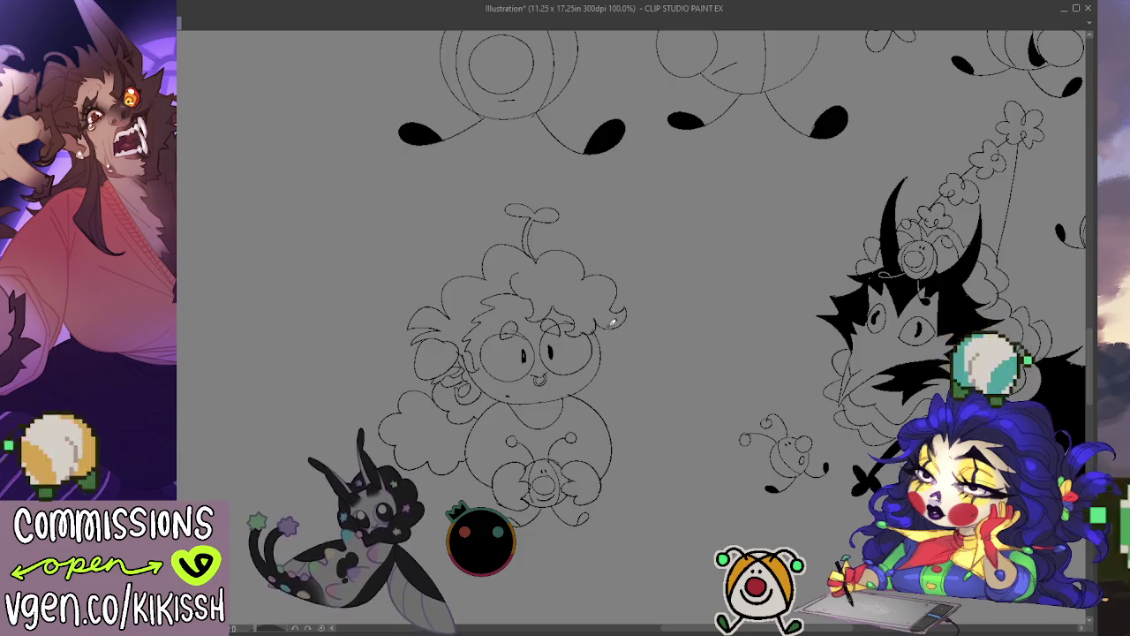
Erase the rough circle and outer curls right of the head, extend that curl, and tidy the face.
drag(636, 327, 579, 301)
drag(644, 354, 573, 344)
drag(622, 278, 600, 288)
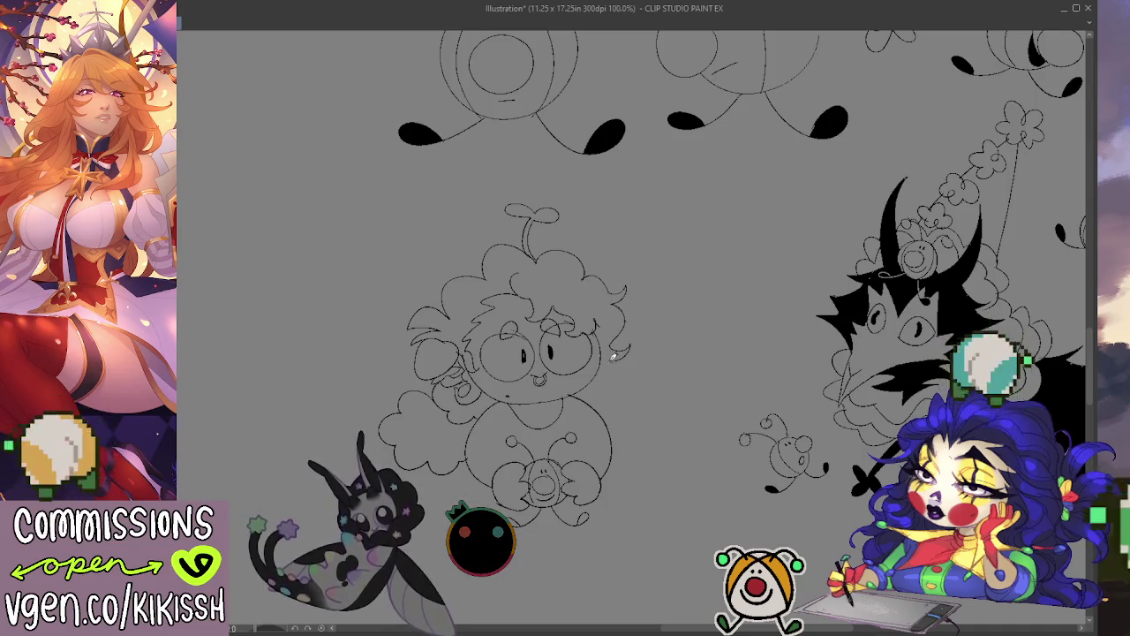
drag(625, 354, 585, 276)
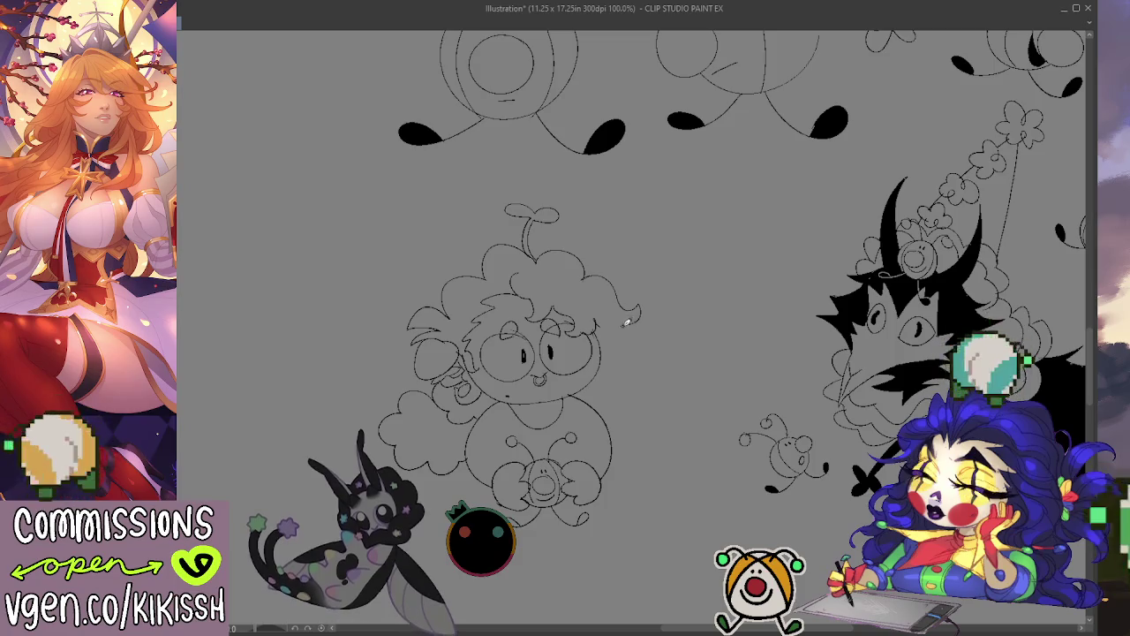
drag(631, 324, 624, 362)
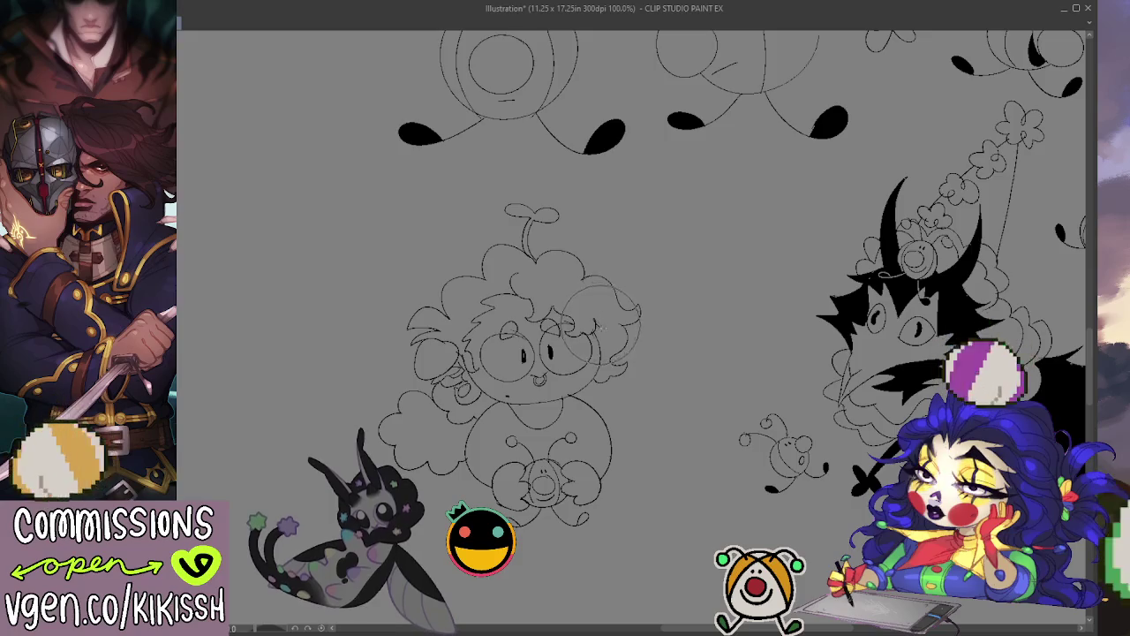
drag(601, 322, 592, 326)
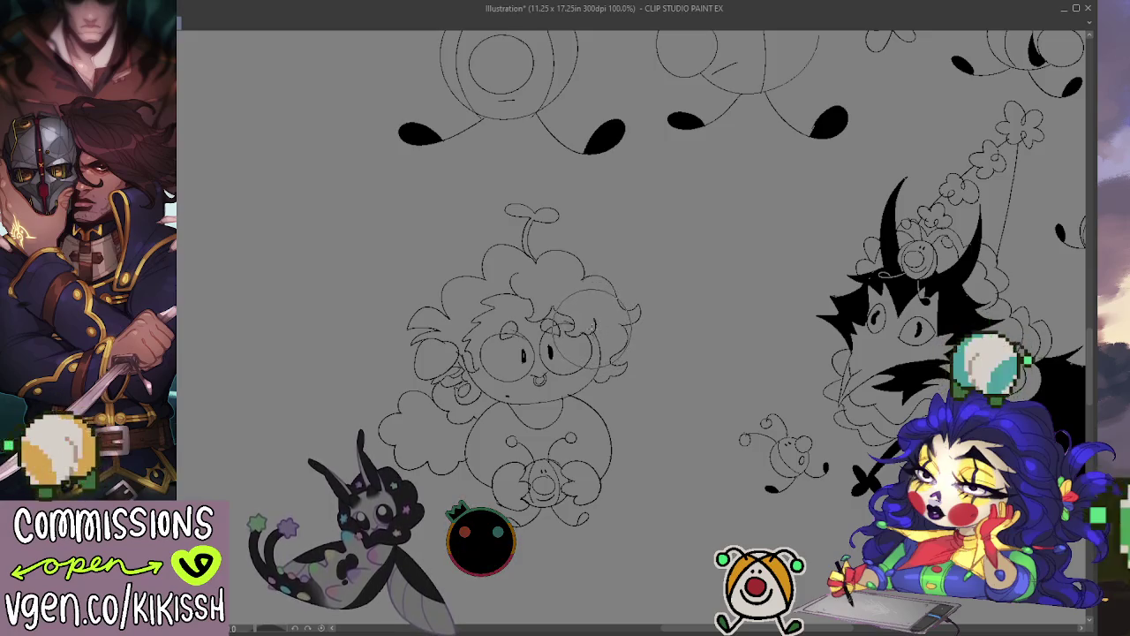
drag(657, 388, 685, 369)
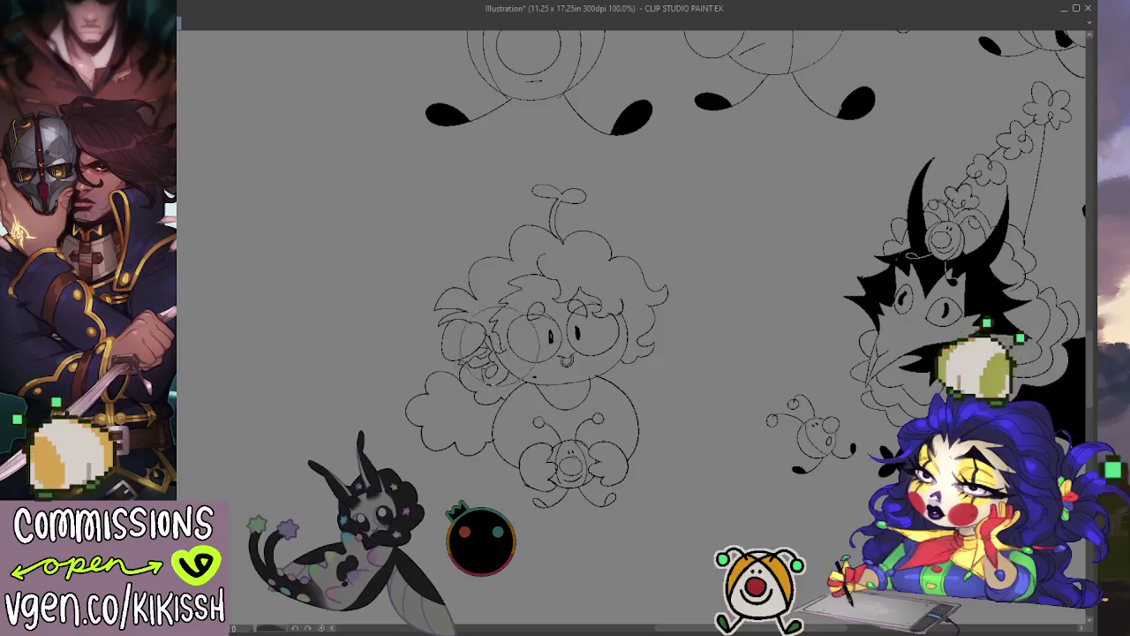
drag(527, 340, 505, 334)
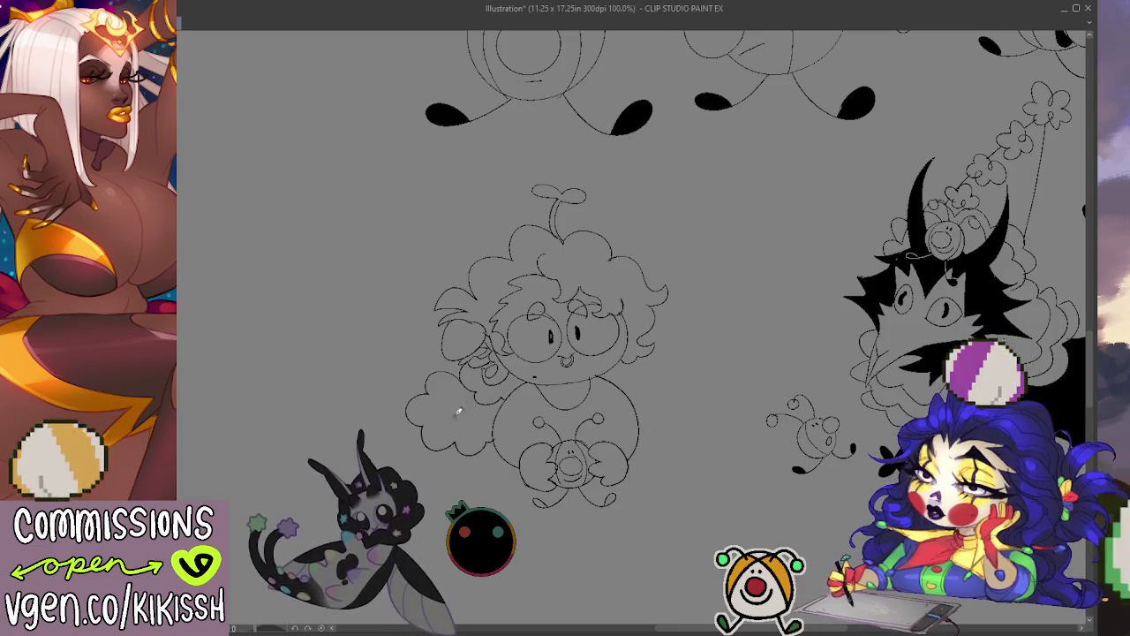
drag(458, 389, 448, 408)
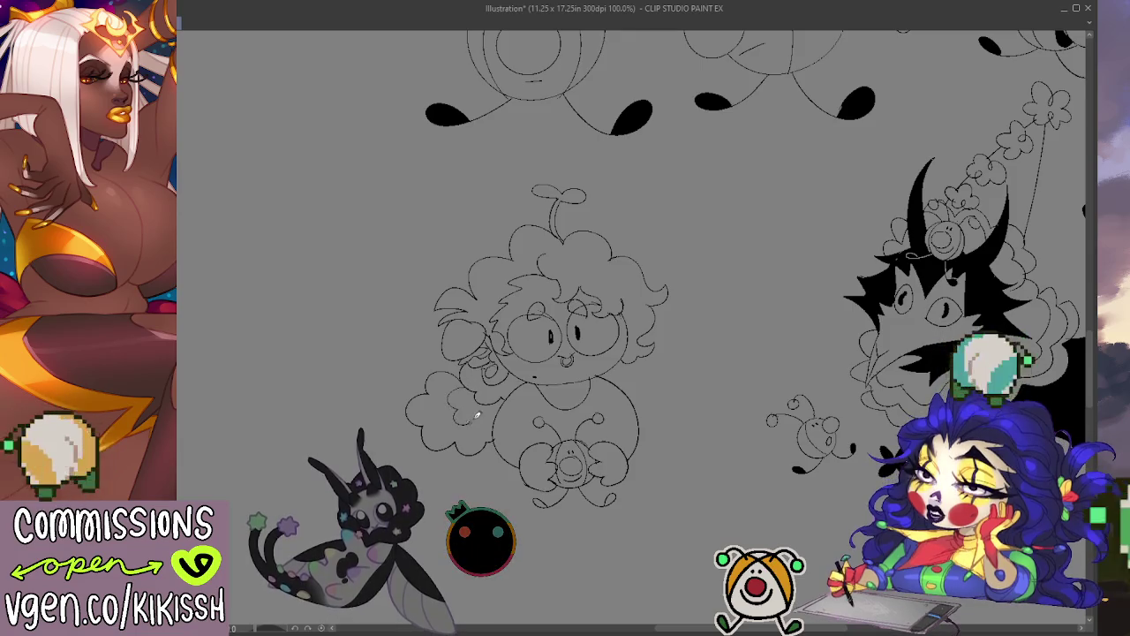
Redraw the curly hair outline on the chibi's left and fill the hair solid black.
scroll(556, 394, up, 1)
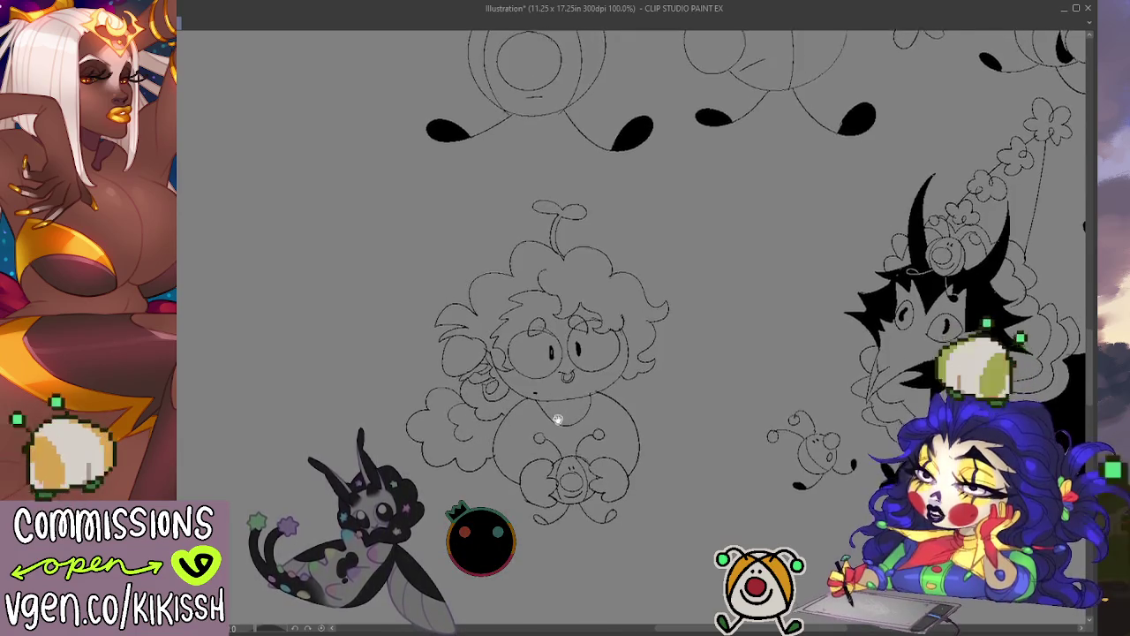
key(e)
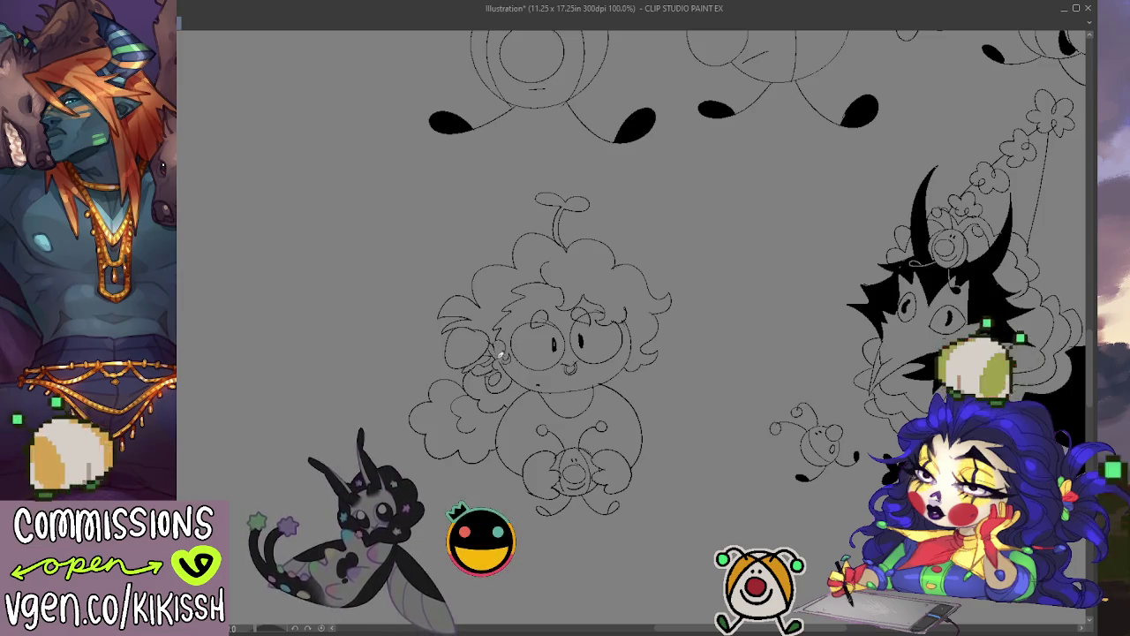
drag(459, 318, 482, 353)
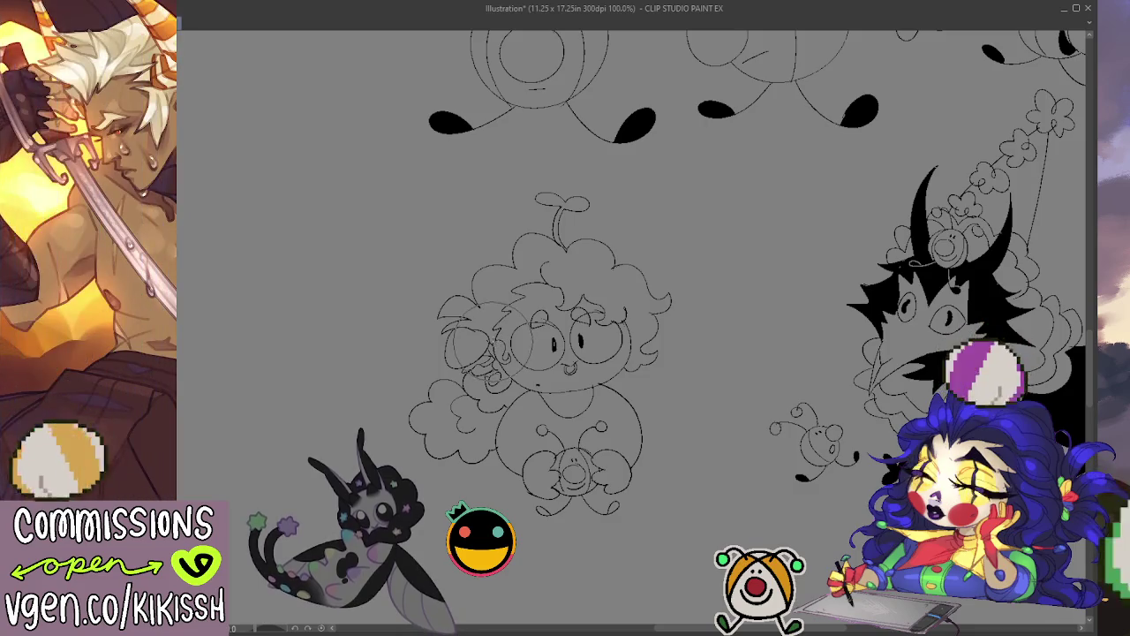
mouse_move(459, 309)
mouse_down()
mouse_move(477, 371)
mouse_move(517, 353)
mouse_move(485, 335)
mouse_up()
drag(450, 371, 529, 305)
drag(787, 308, 783, 299)
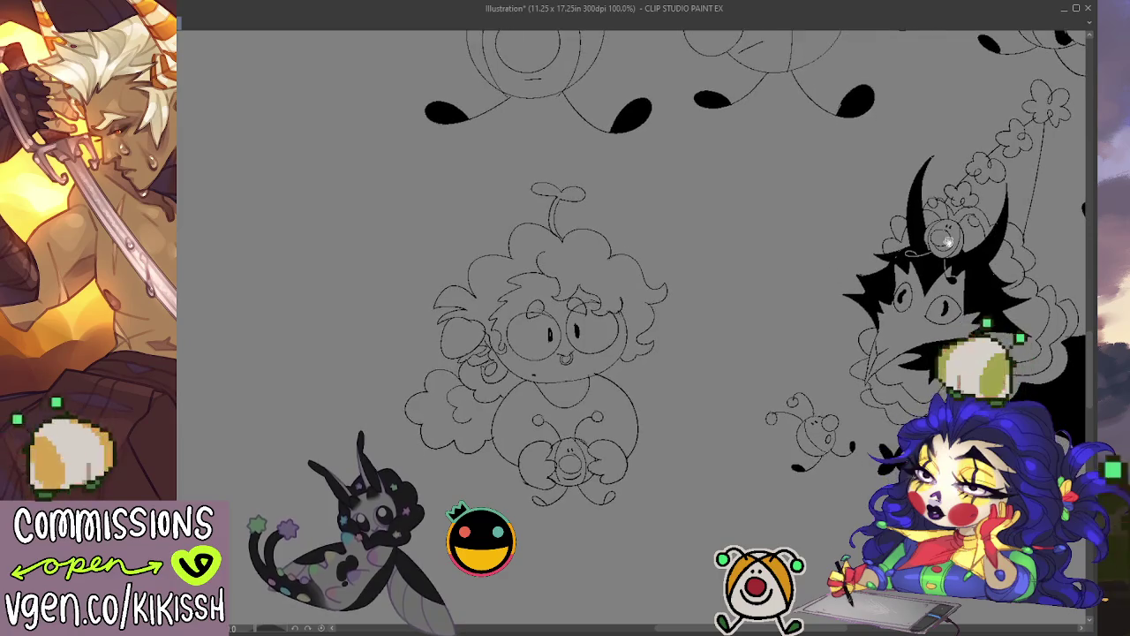
click(583, 264)
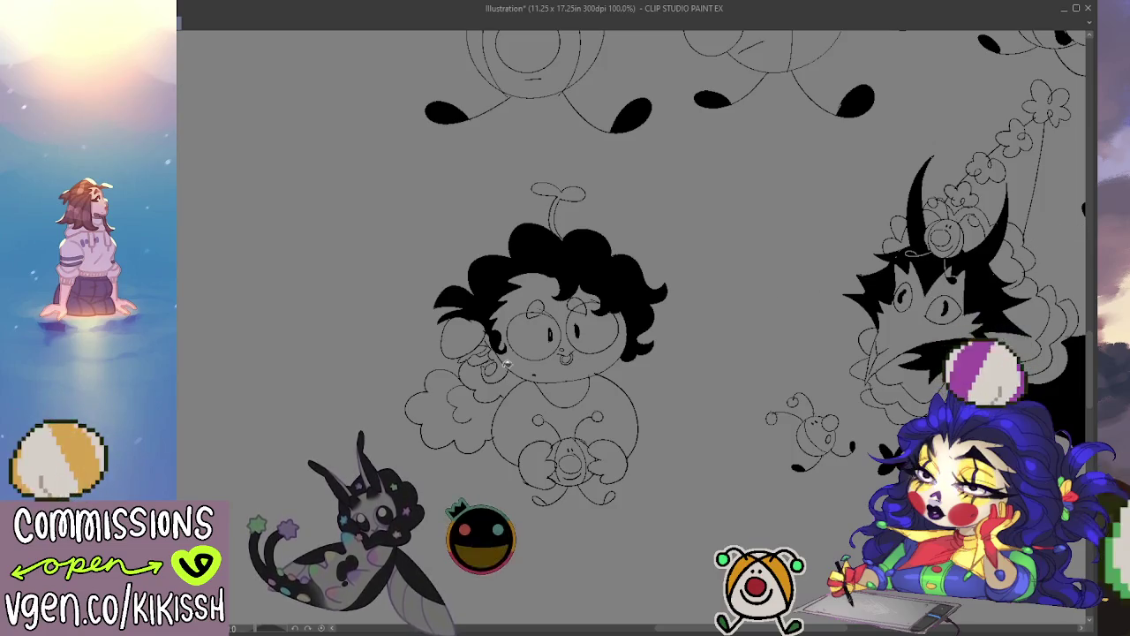
Fill the remaining hair and curls left of the face solid black.
click(501, 384)
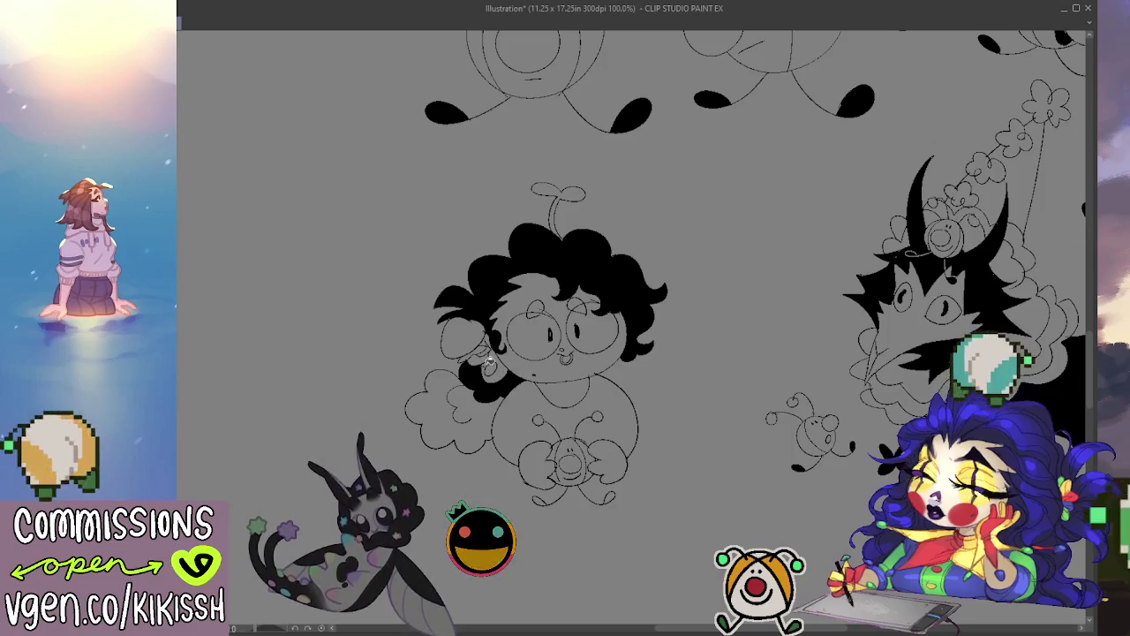
click(469, 402)
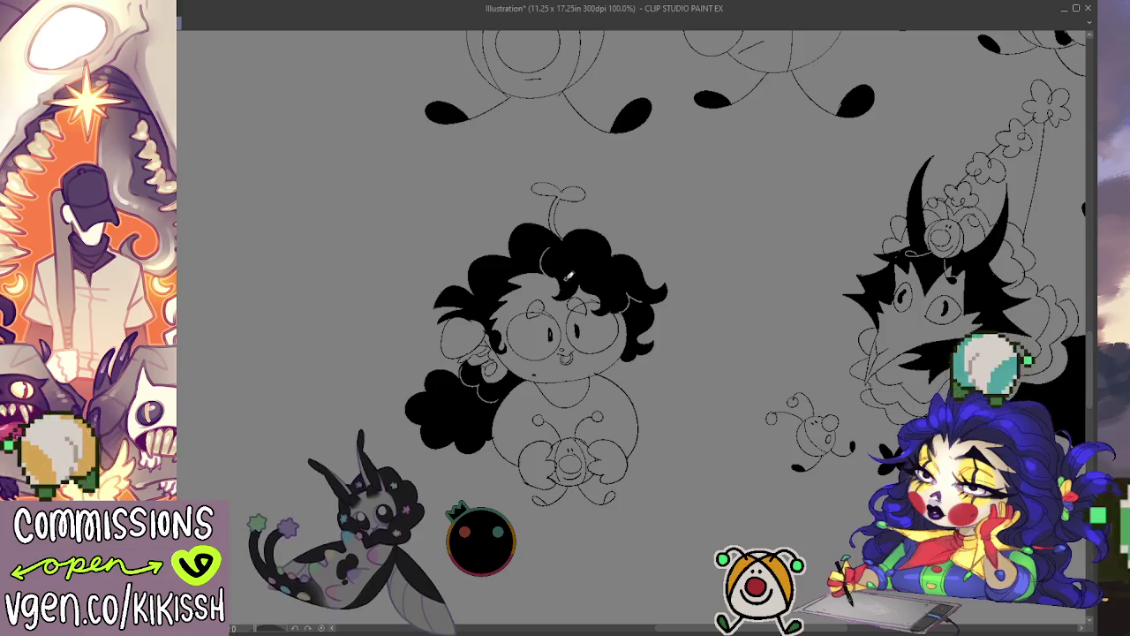
drag(694, 384, 697, 358)
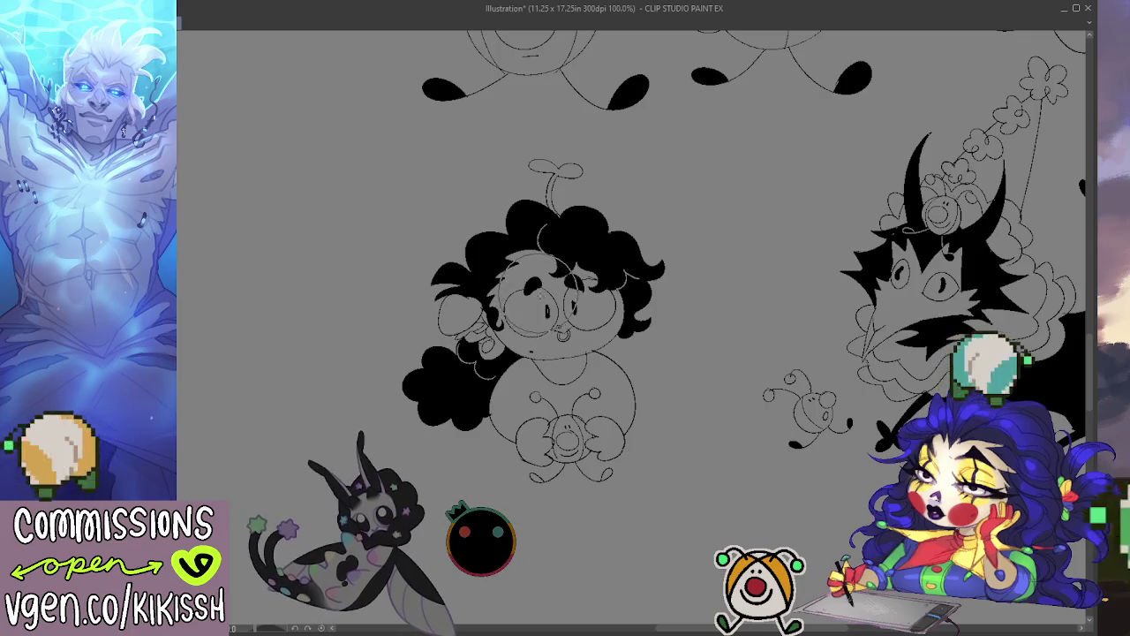
Redraw the left cheek and lower face outline, add an eyebrow, and clean the face circle and eyes.
drag(497, 265, 538, 342)
drag(526, 286, 575, 295)
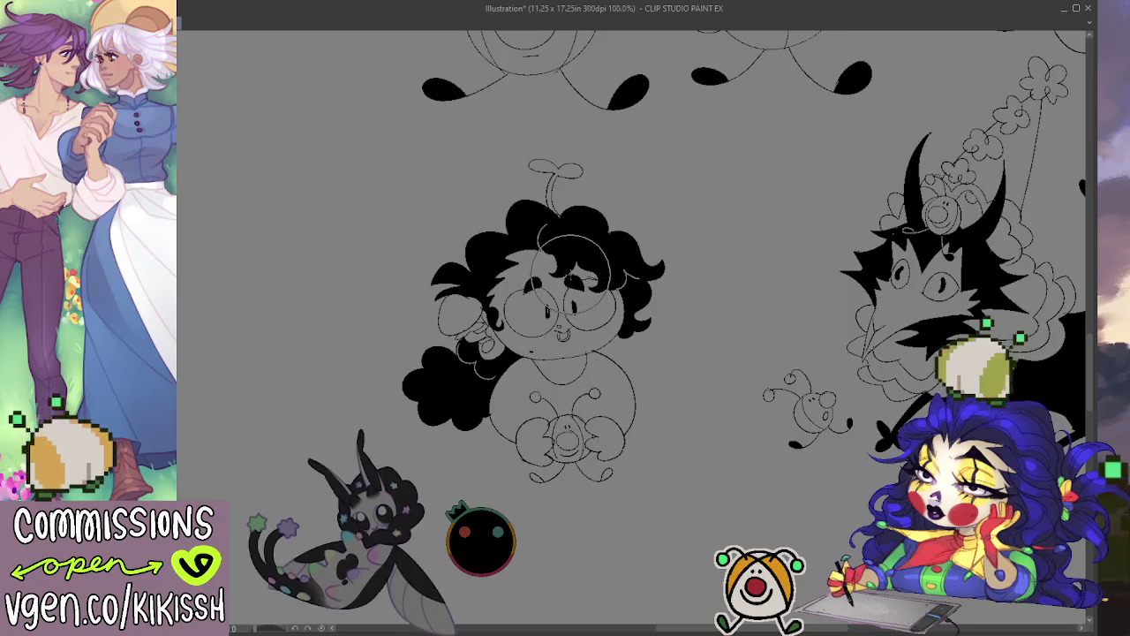
drag(711, 329, 709, 322)
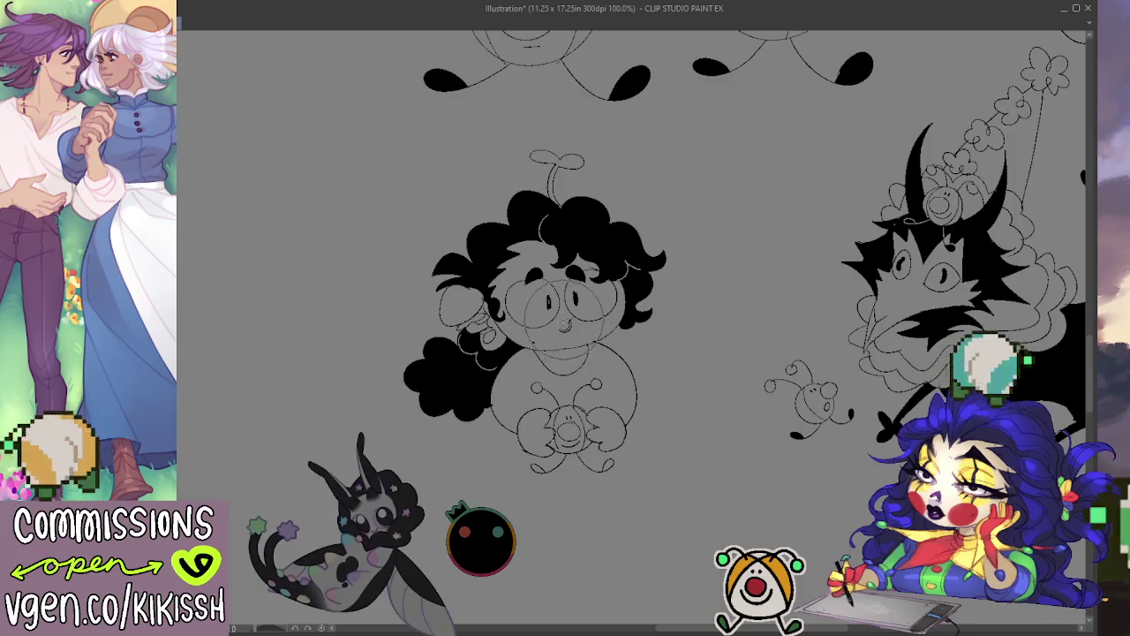
drag(573, 323, 568, 298)
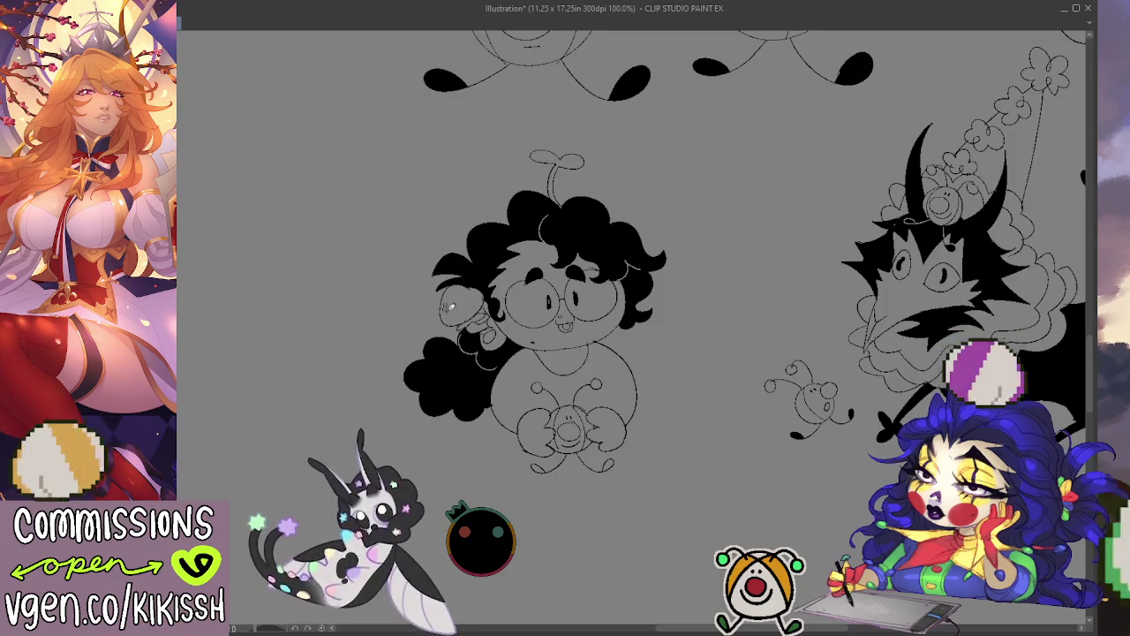
Enlarge the brush and fill both of the chibi's feet solid black.
key(bracketright)
key(bracketright)
key(bracketright)
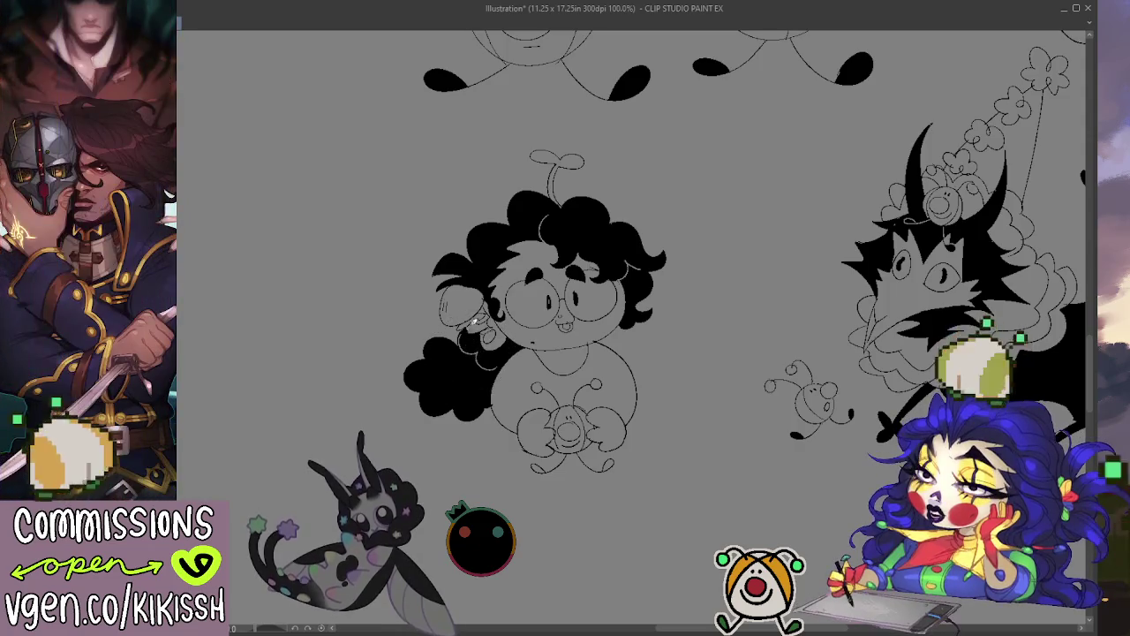
drag(714, 404, 724, 390)
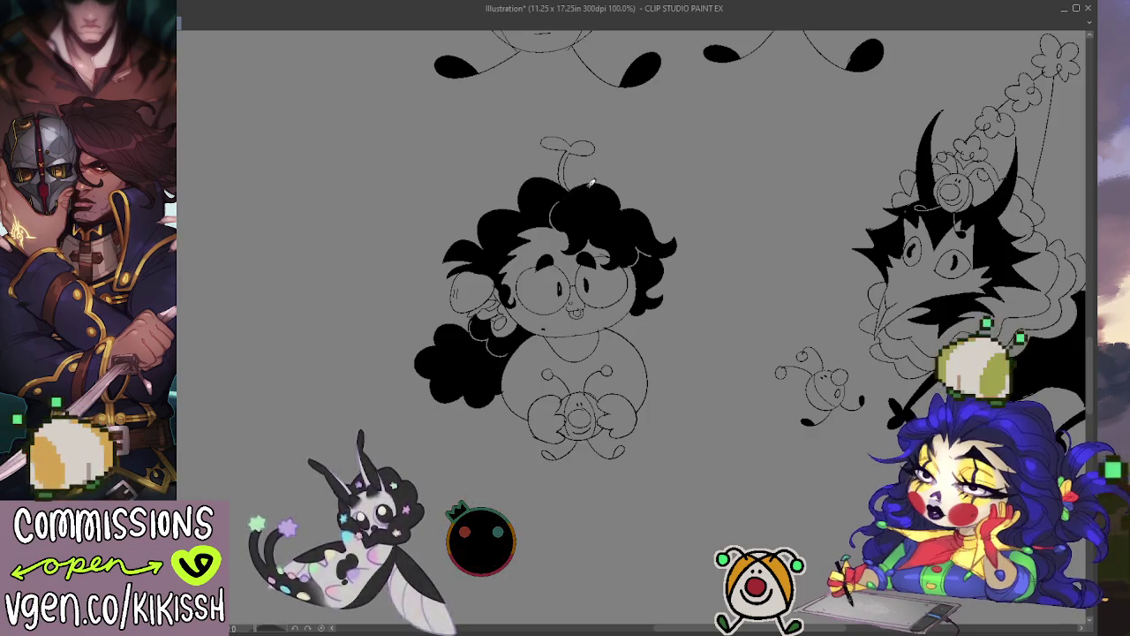
scroll(697, 261, down, 1)
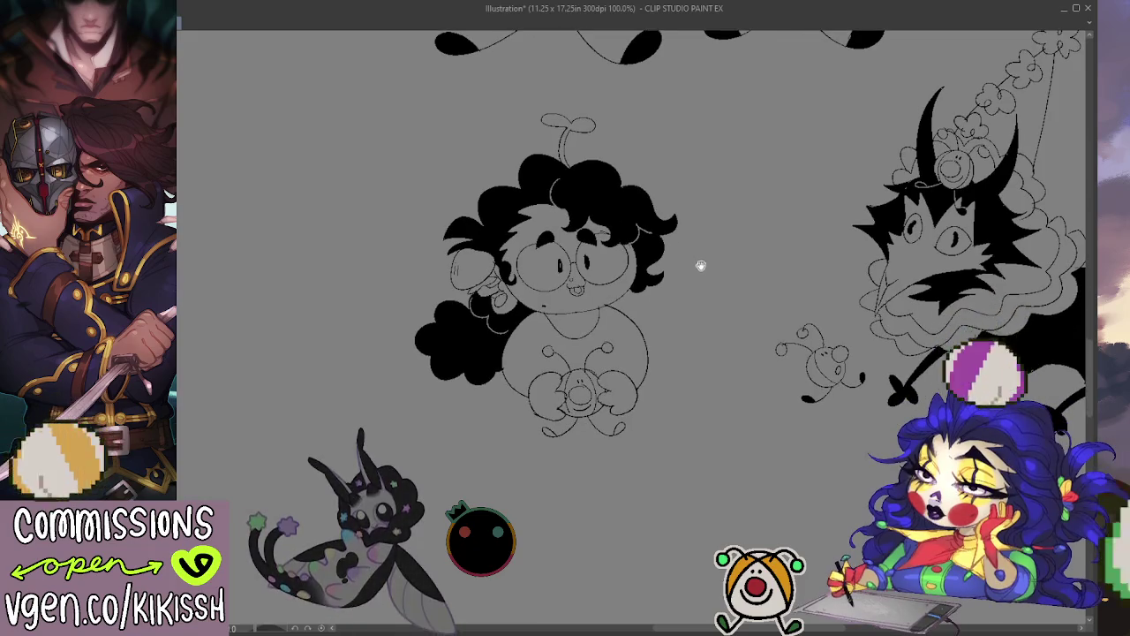
click(620, 428)
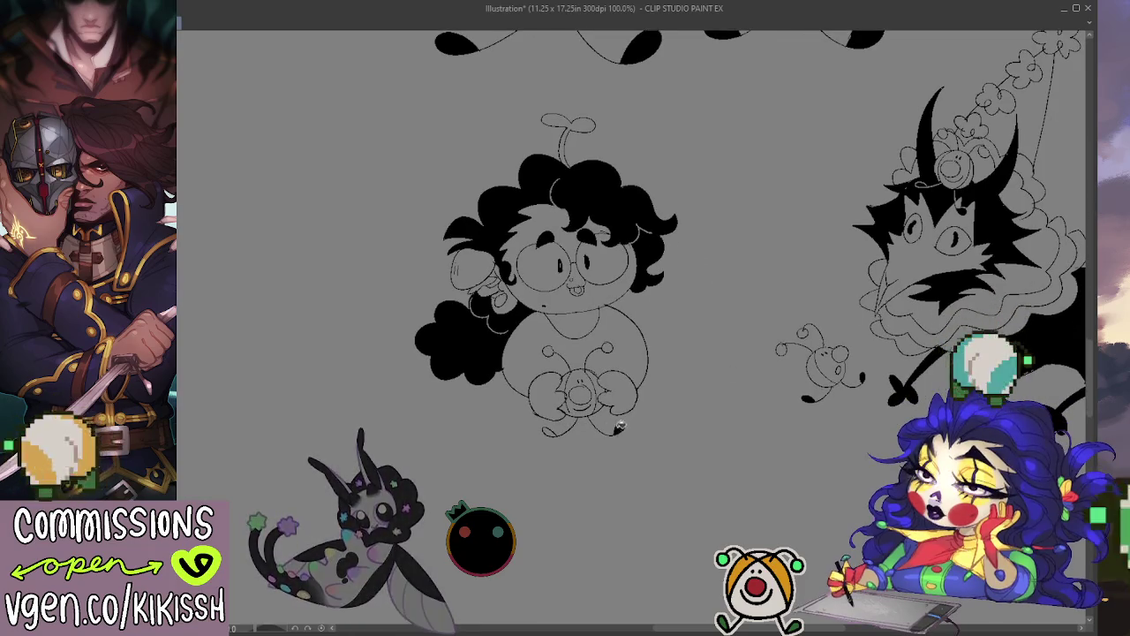
click(551, 431)
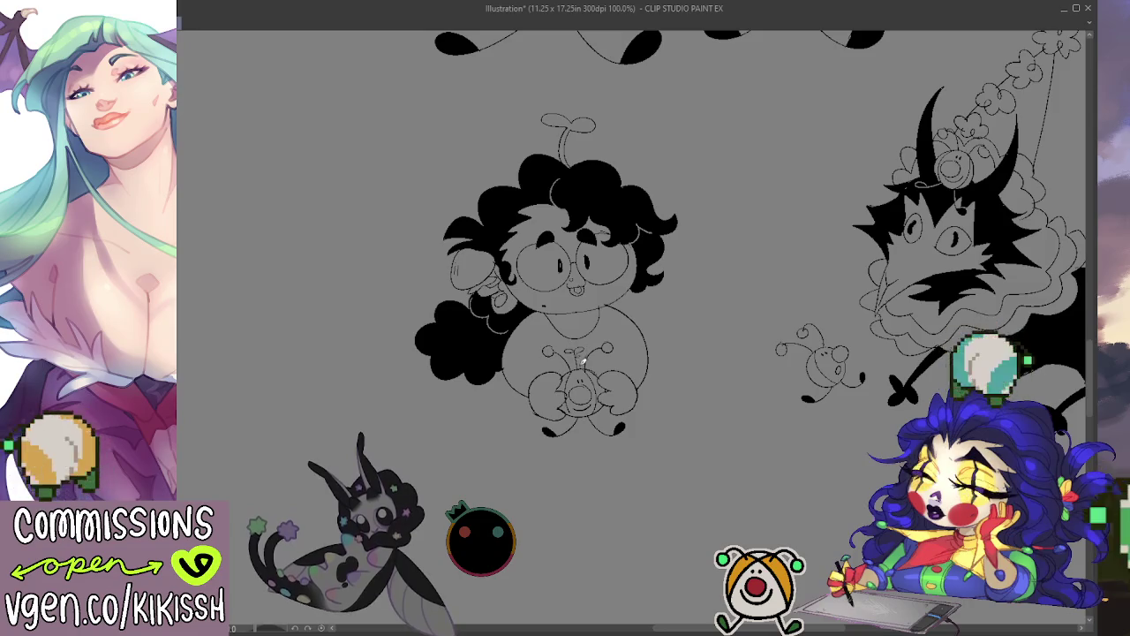
Fill dark pupils into both eyes, undo stray face strokes, and center the horned creature.
drag(682, 420, 679, 406)
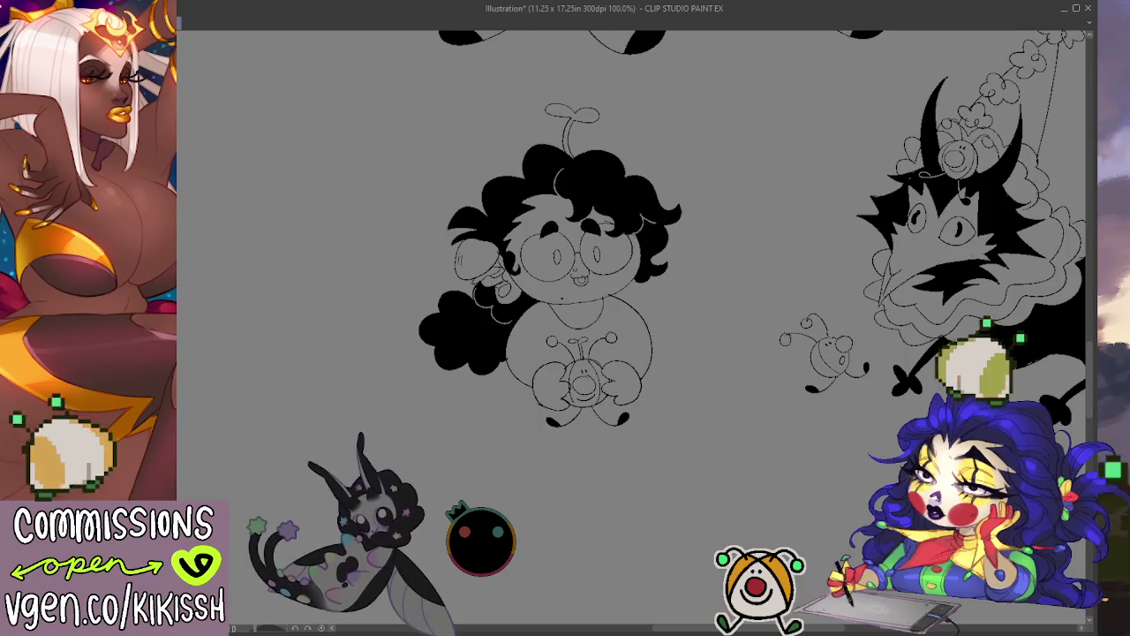
drag(596, 251, 562, 260)
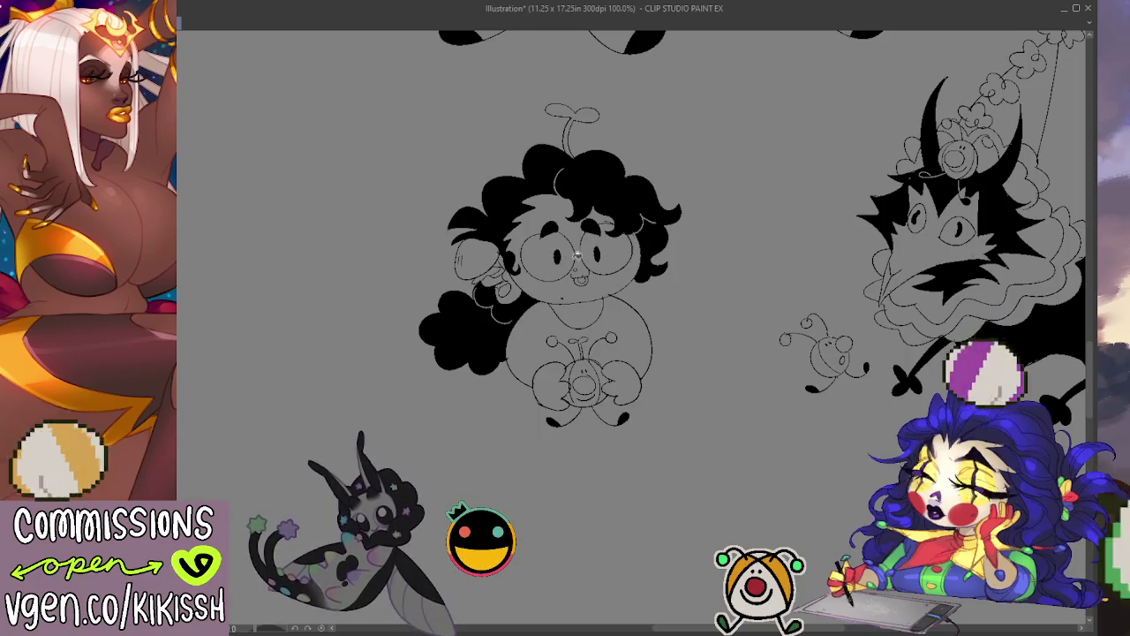
drag(679, 298, 696, 313)
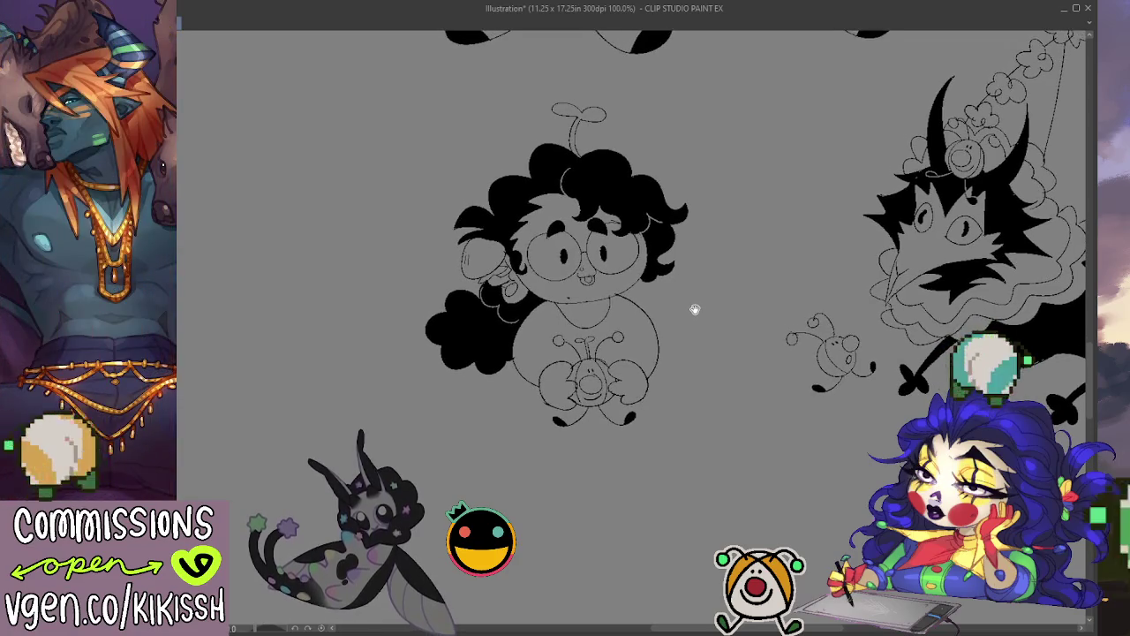
drag(552, 234, 622, 309)
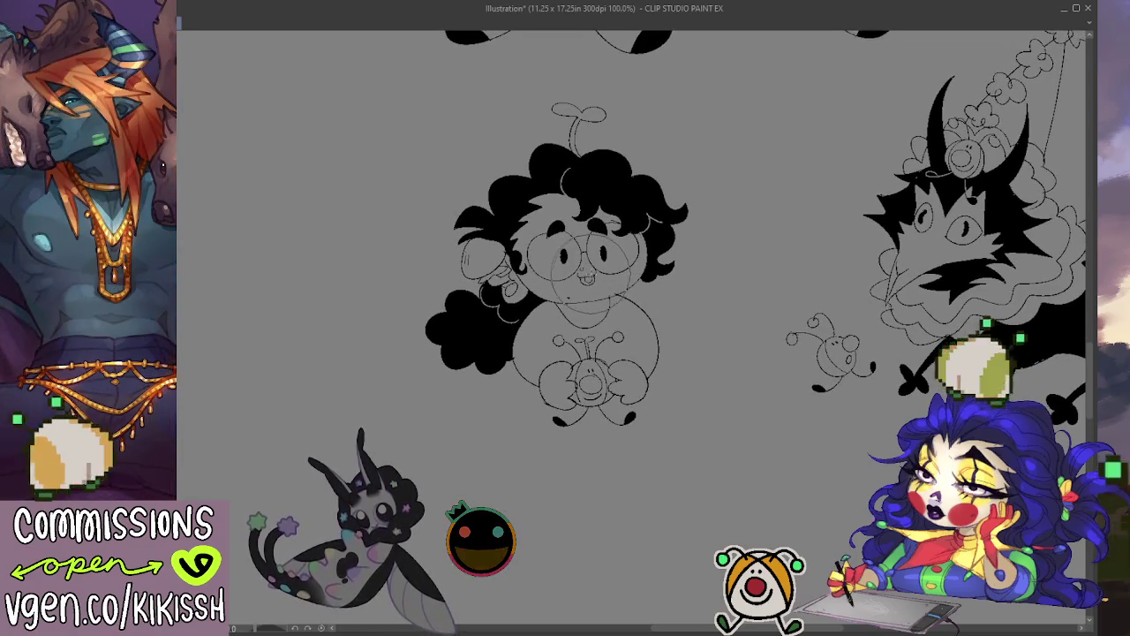
key(ctrl+z)
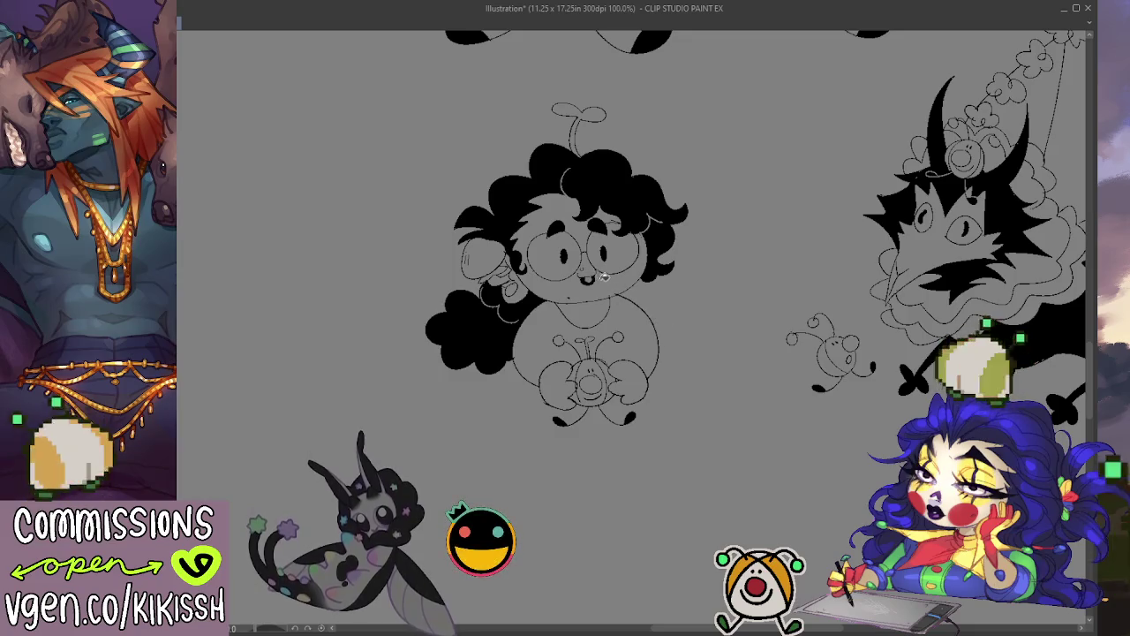
scroll(689, 329, down, 1)
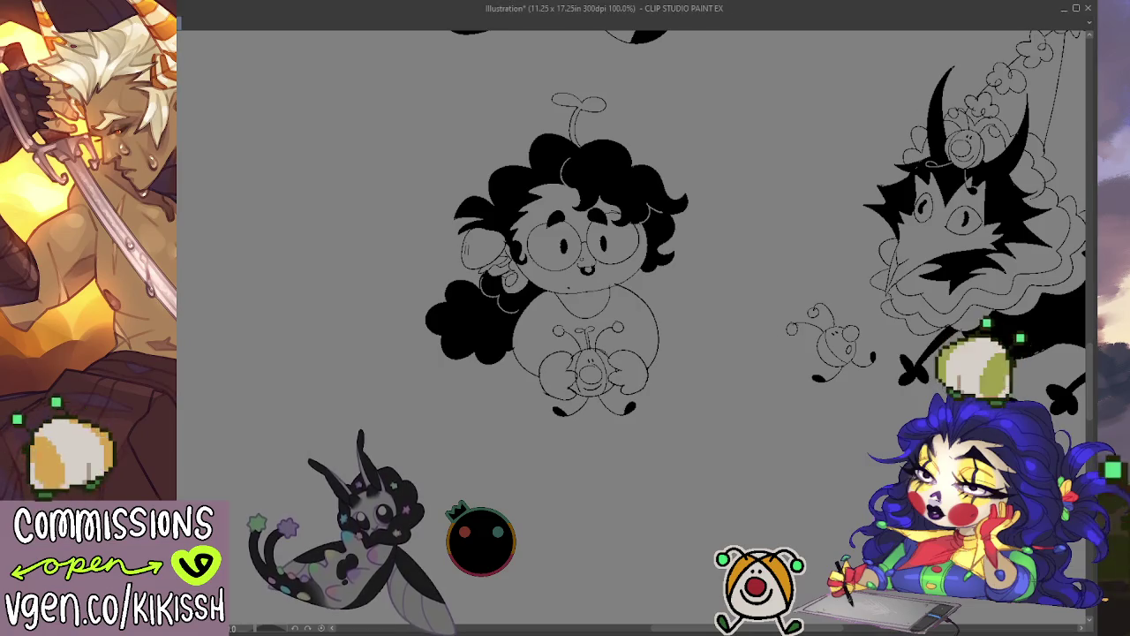
drag(1069, 460, 702, 540)
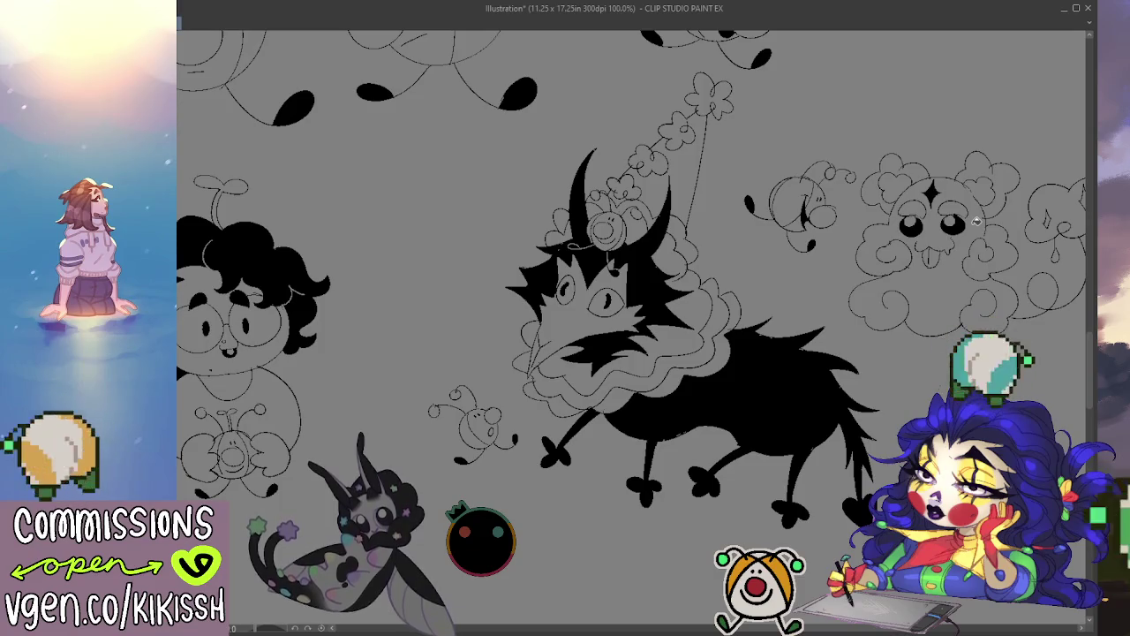
Lasso the horned party-hat creature with the bee, drag them lower and left, then deselect.
mouse_move(914, 397)
mouse_down()
mouse_move(721, 61)
mouse_move(380, 424)
mouse_up()
scroll(692, 353, down, 3)
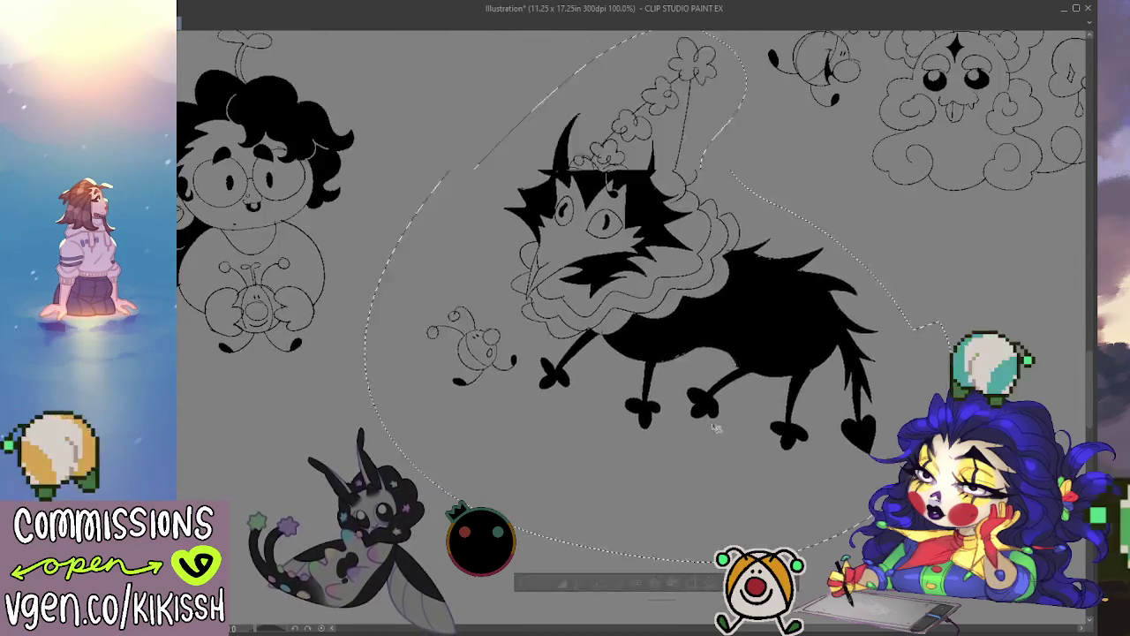
drag(750, 301, 691, 498)
key(ctrl+d)
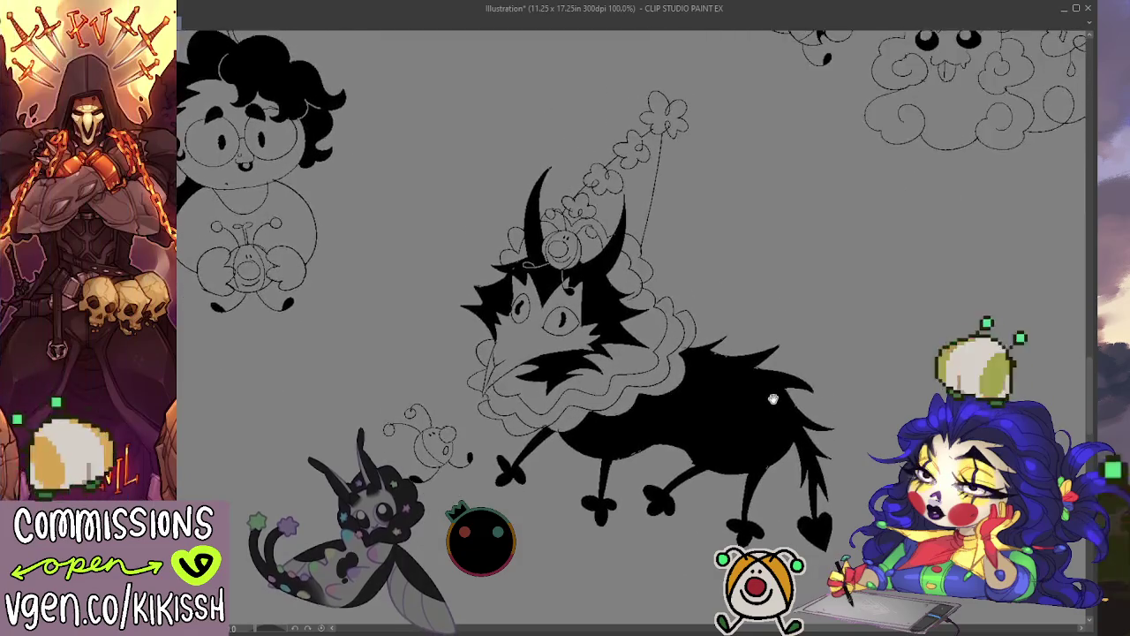
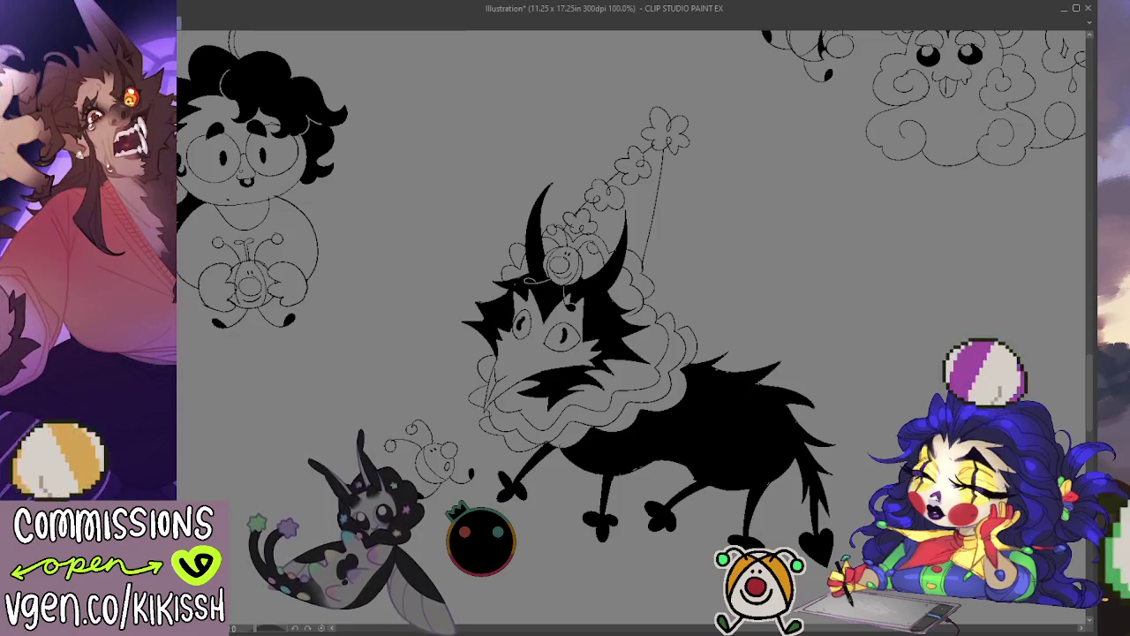
Lasso the horned creature, flowery hat and bee, and move them up-right on the page.
drag(476, 423, 481, 415)
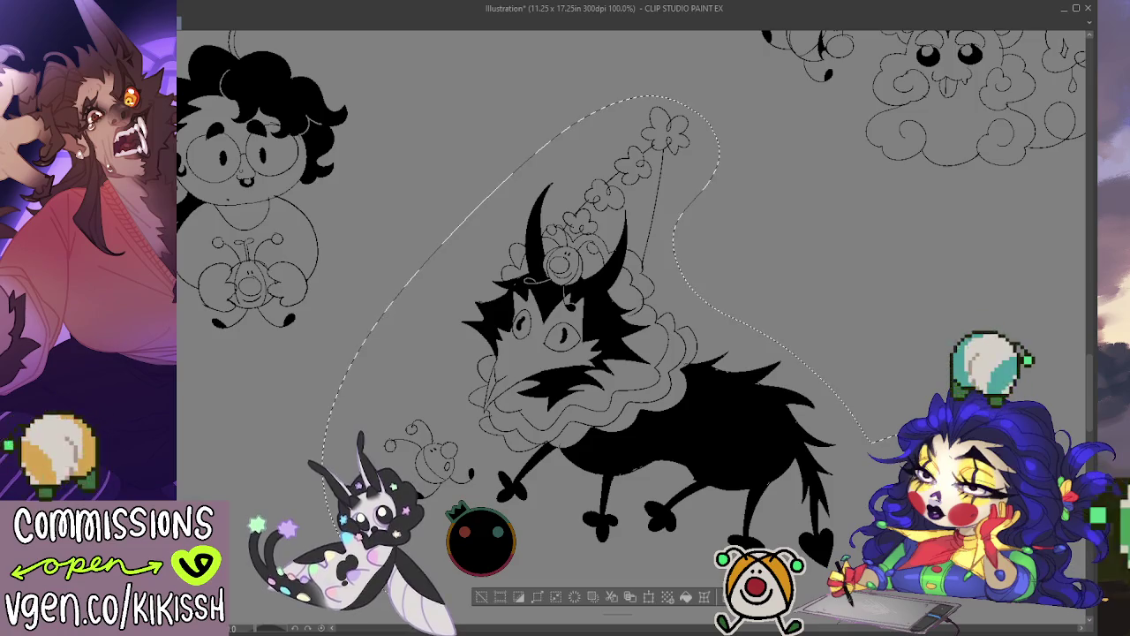
drag(618, 397, 685, 195)
key(ctrl+d)
scroll(631, 328, up, 5)
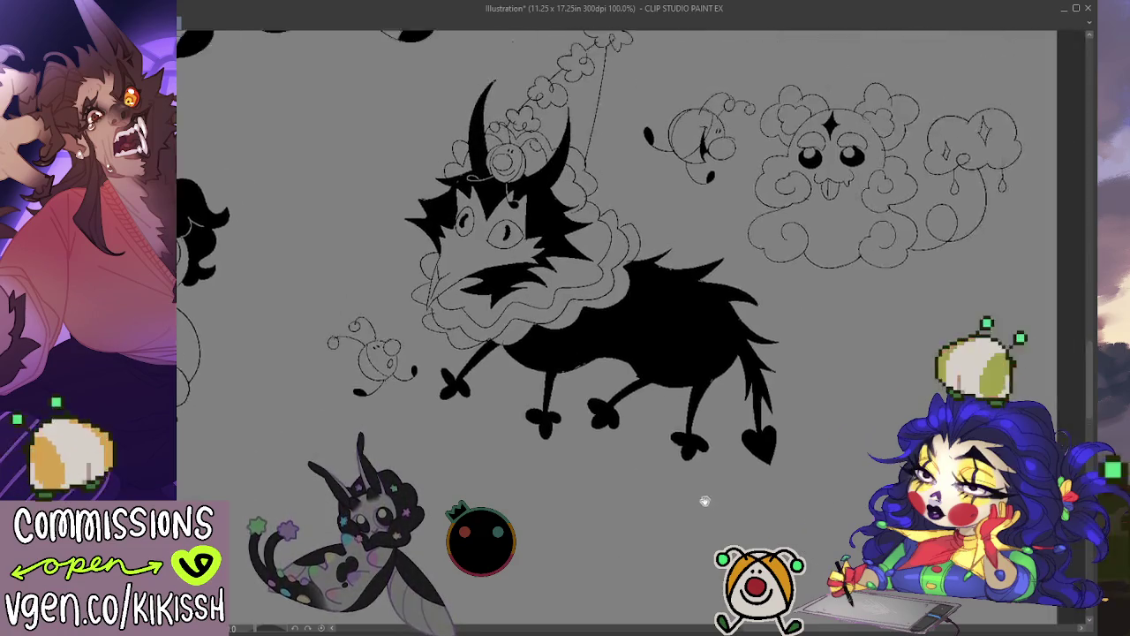
scroll(631, 328, left, 6)
Move the curly-haired character up and right, then sketch an oval speech bubble beside it.
drag(304, 359, 282, 344)
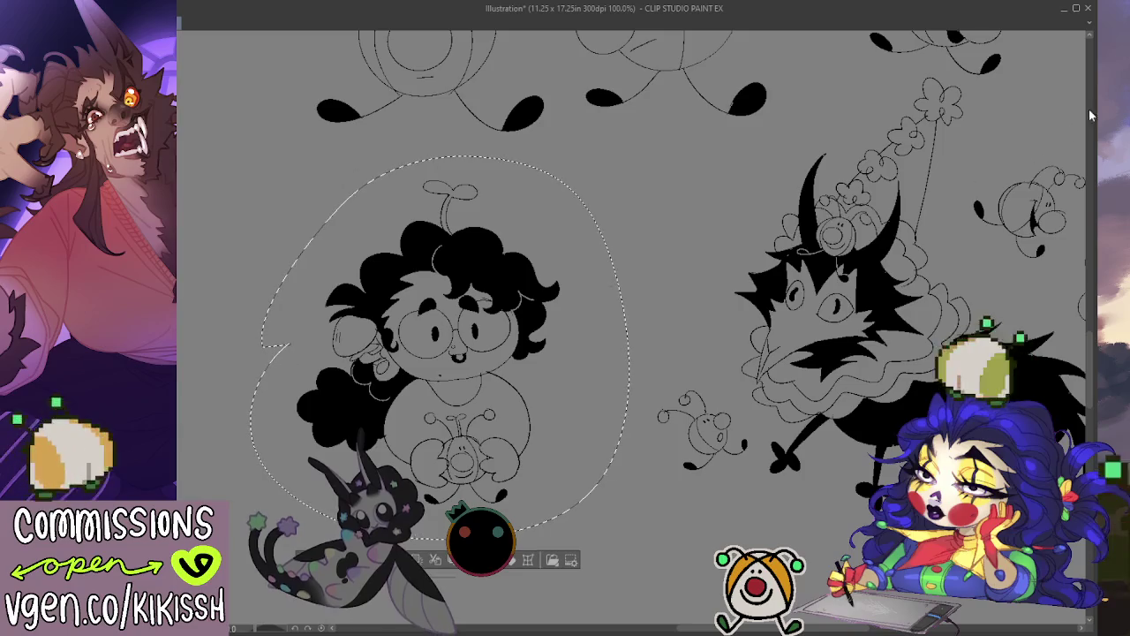
drag(506, 414, 621, 362)
key(ctrl+d)
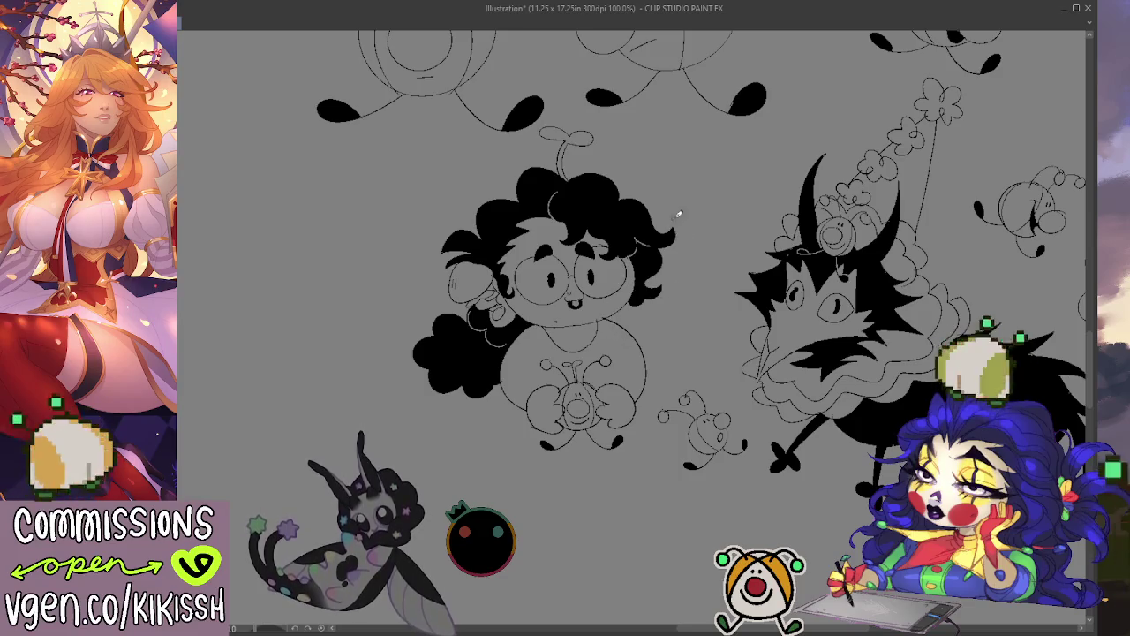
mouse_move(709, 230)
mouse_down()
mouse_move(755, 191)
mouse_move(707, 222)
mouse_move(717, 189)
mouse_move(719, 201)
mouse_up()
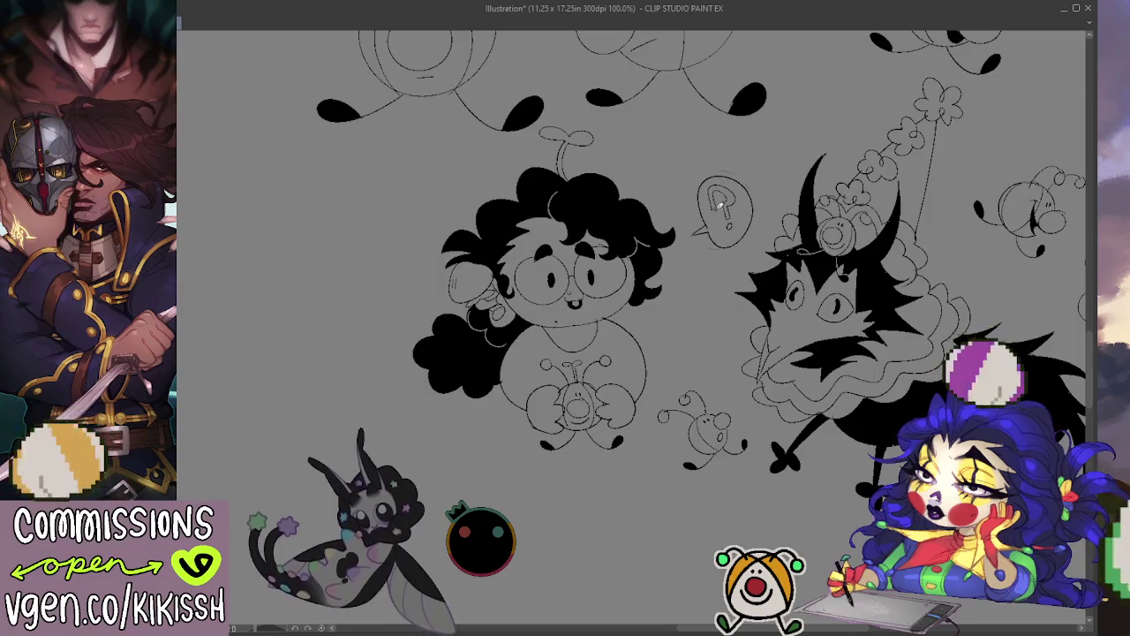
Ink a question mark inside the speech bubble and thicken it to bold black.
drag(719, 205, 717, 189)
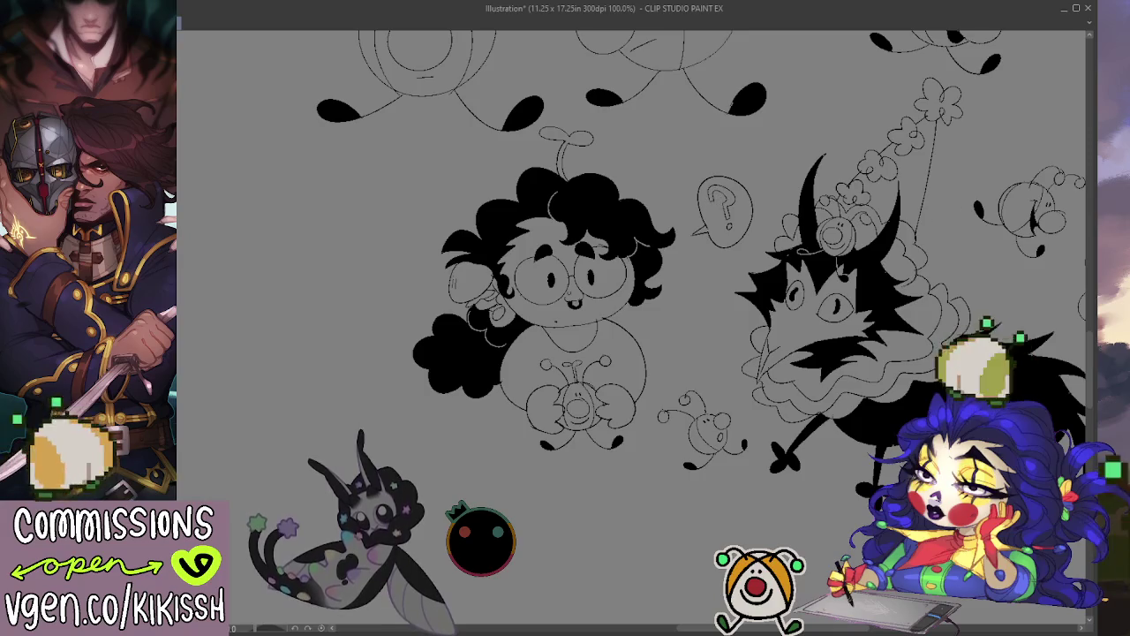
drag(711, 191, 722, 210)
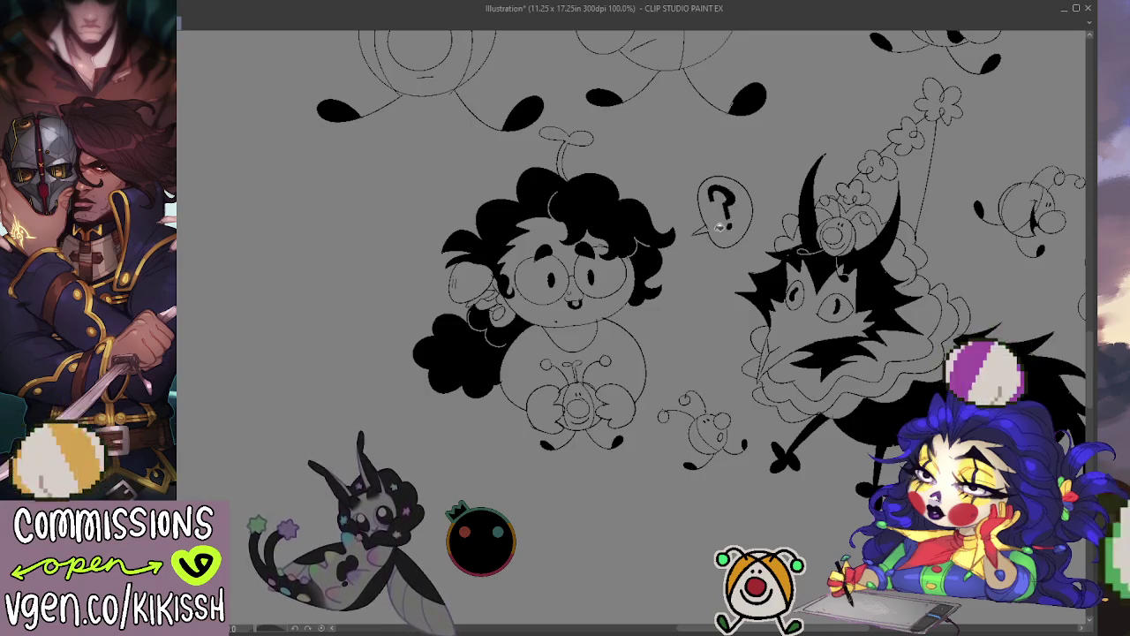
scroll(796, 341, down, 1)
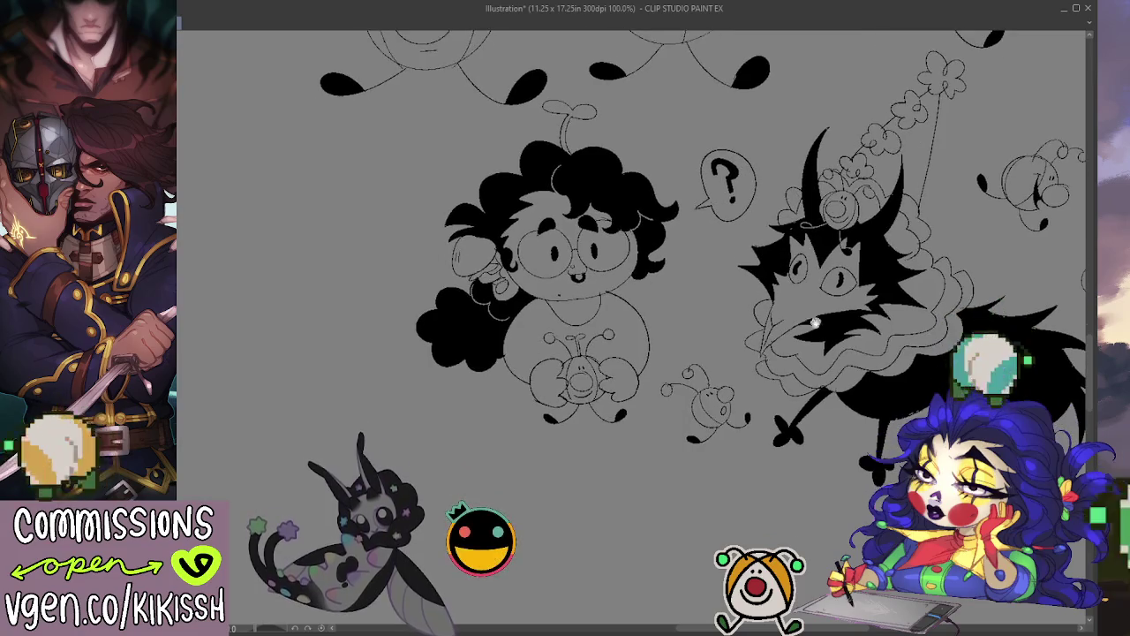
drag(722, 196, 726, 203)
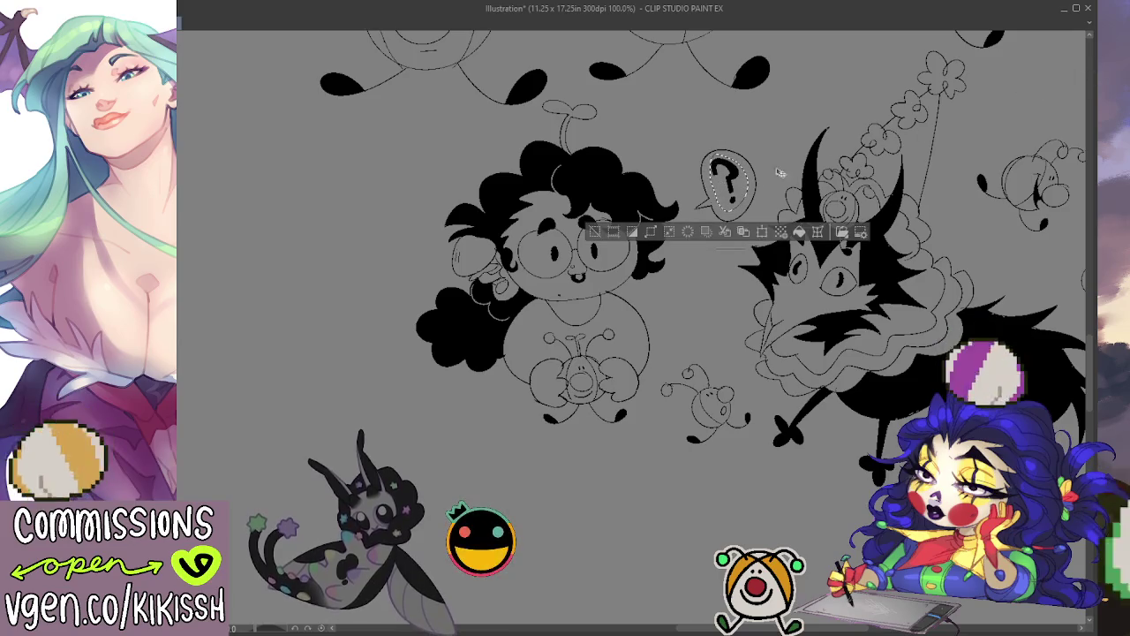
drag(717, 170, 731, 202)
key(ctrl+d)
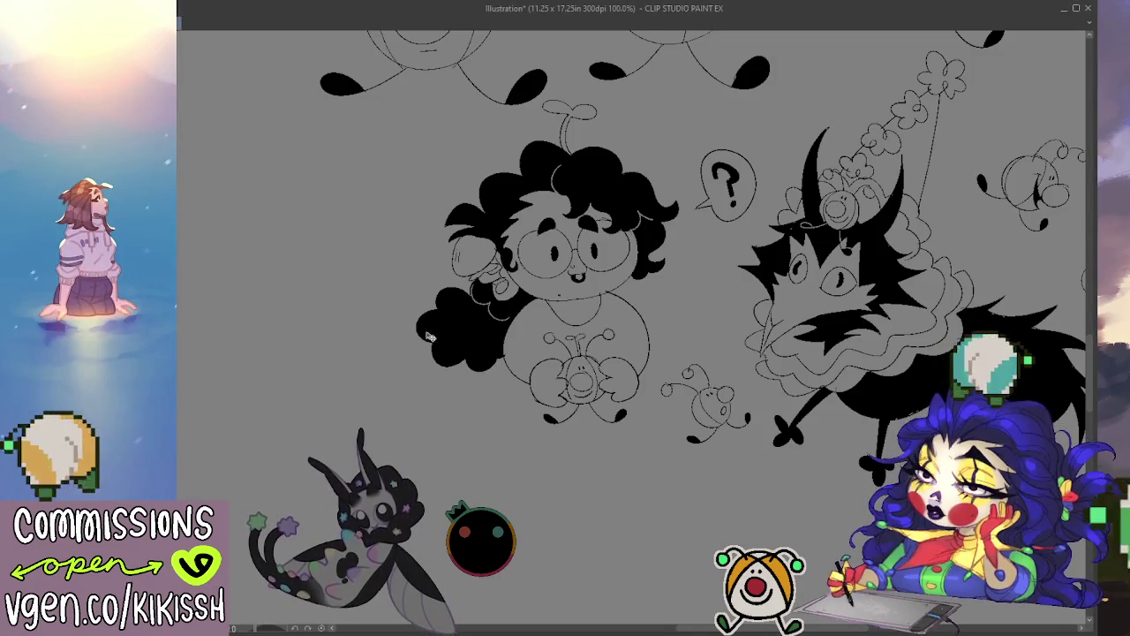
drag(404, 328, 663, 328)
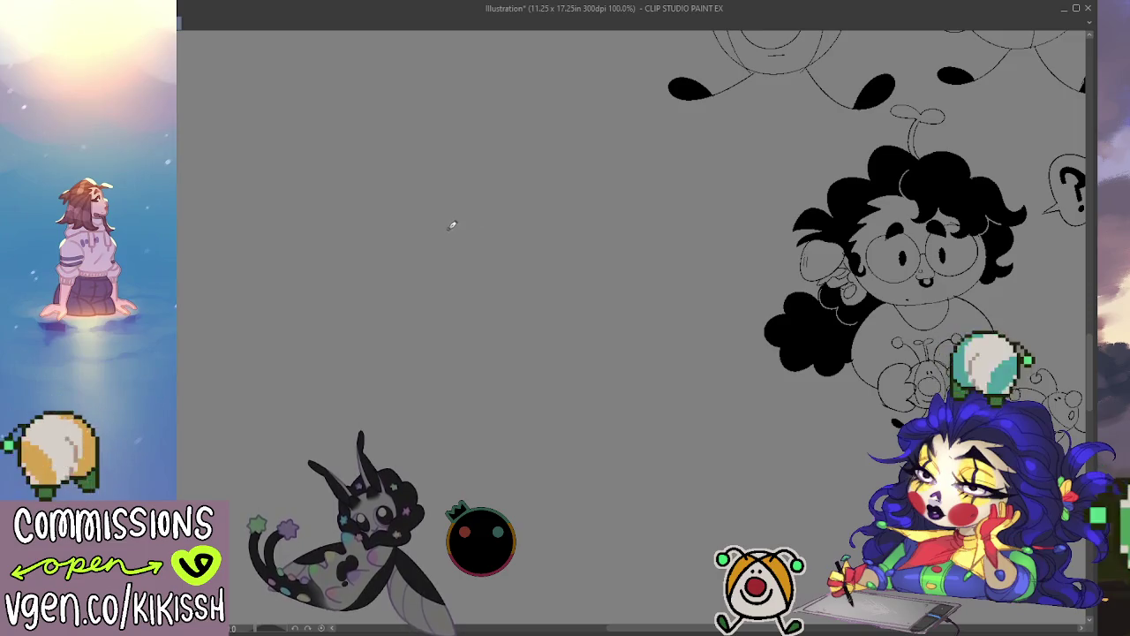
Draw a long wavy line across the blank left area rising into a pointed-eared cat head.
drag(432, 263, 448, 186)
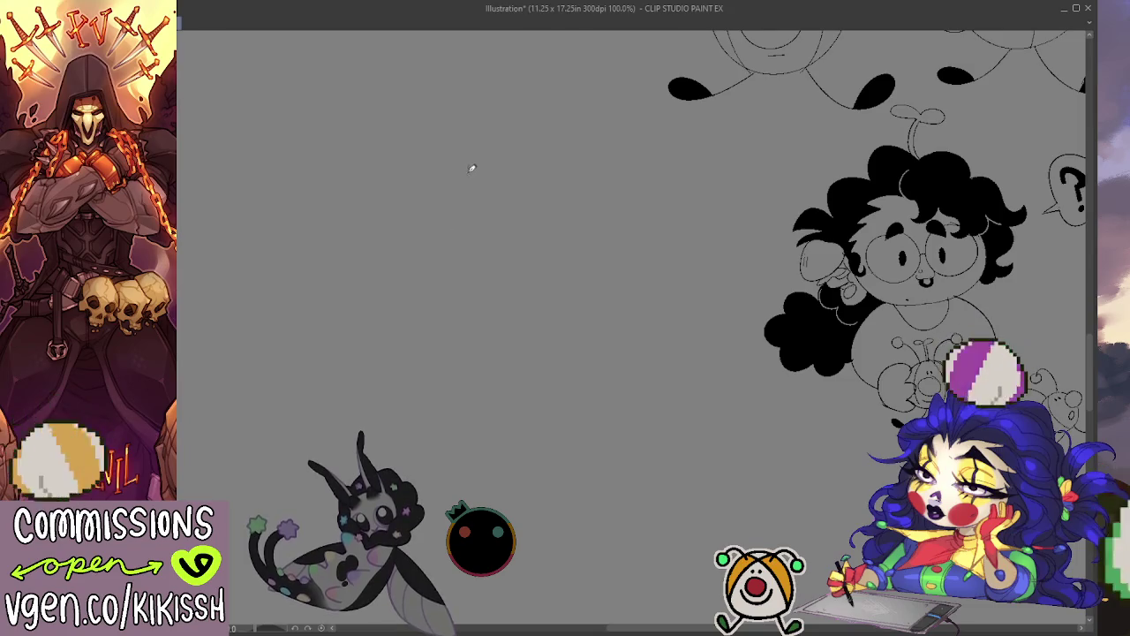
mouse_move(457, 207)
mouse_down()
mouse_move(398, 316)
mouse_move(418, 369)
mouse_move(371, 292)
mouse_move(281, 205)
mouse_move(201, 242)
mouse_up()
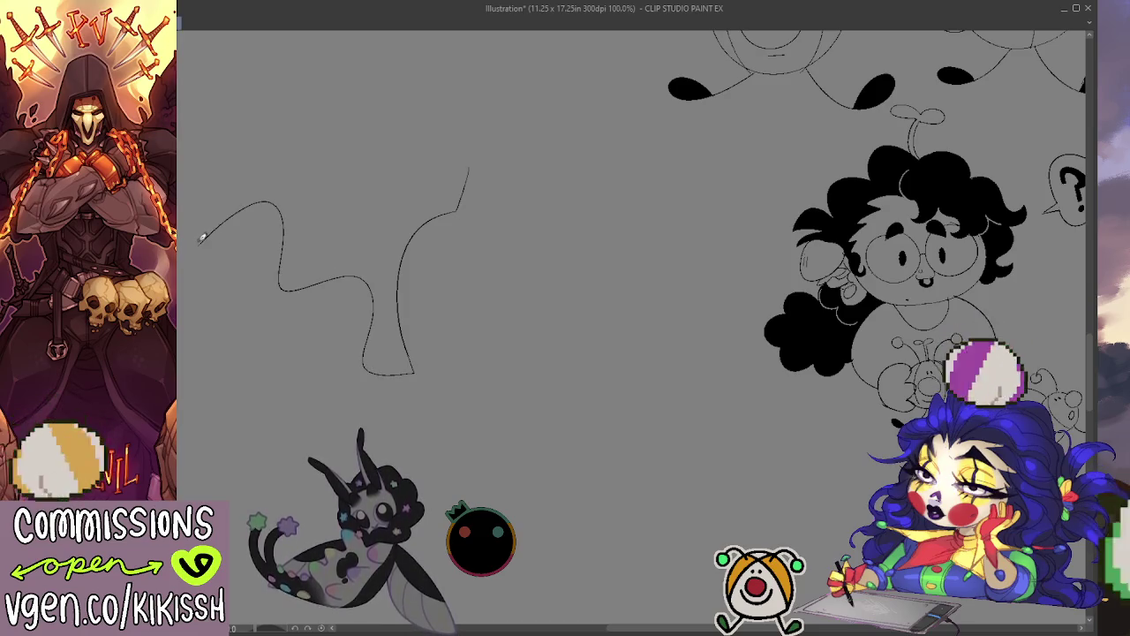
key(ctrl+z)
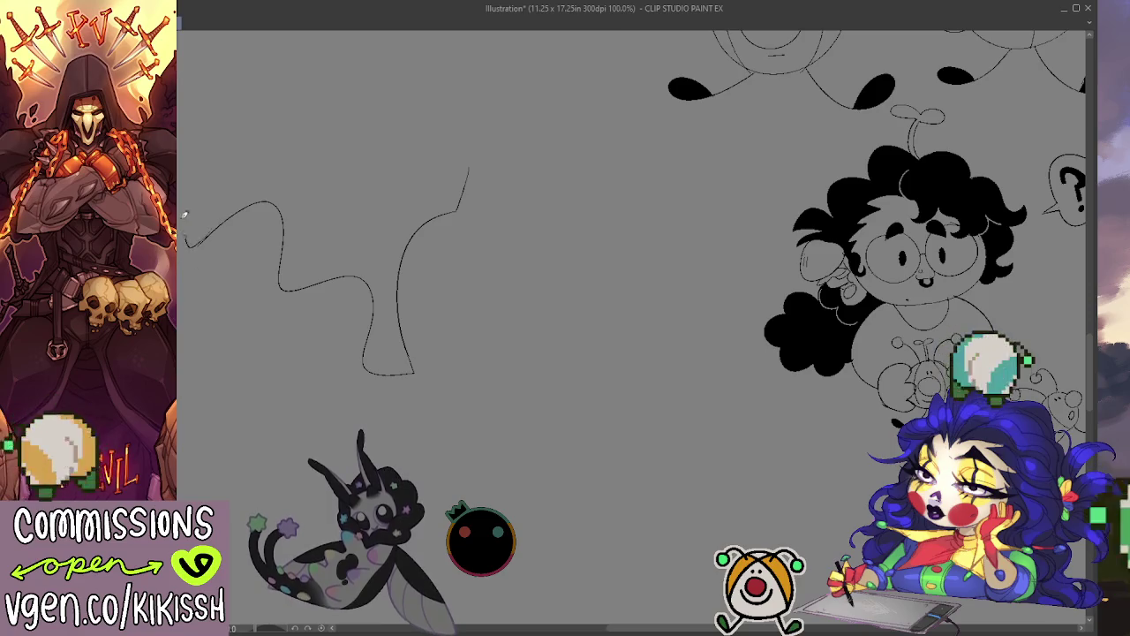
mouse_move(177, 298)
mouse_down()
mouse_move(243, 292)
mouse_move(289, 365)
mouse_move(409, 403)
mouse_move(437, 396)
mouse_up()
mouse_move(473, 177)
mouse_down()
mouse_move(610, 189)
mouse_move(619, 216)
mouse_up()
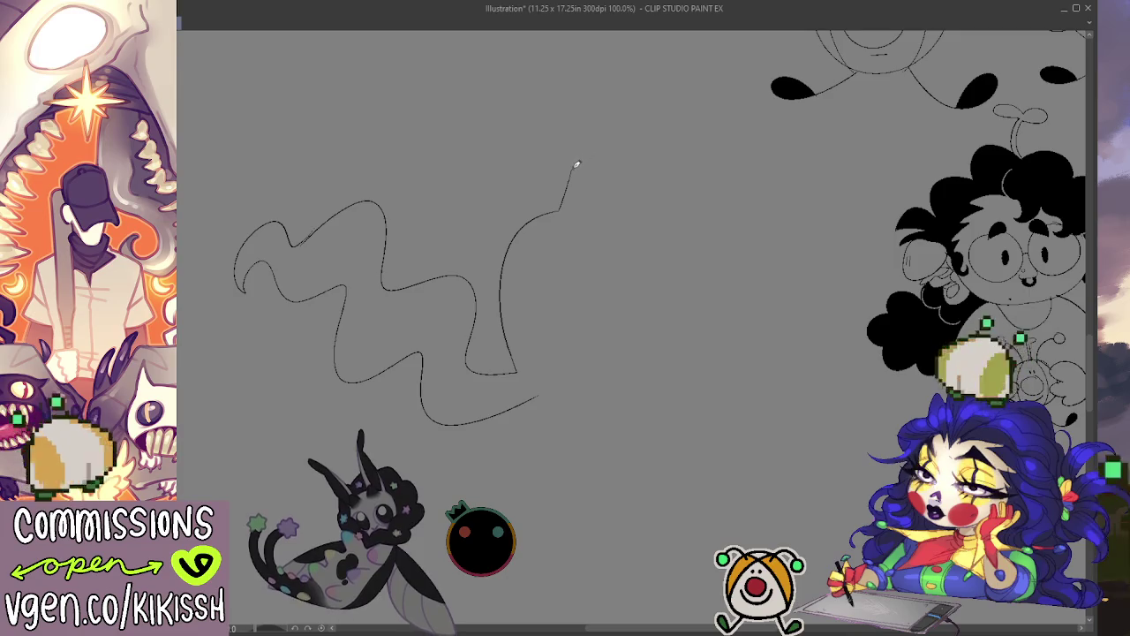
mouse_move(571, 167)
mouse_down()
mouse_move(576, 52)
mouse_move(606, 93)
mouse_move(657, 97)
mouse_move(666, 164)
mouse_move(644, 245)
mouse_up()
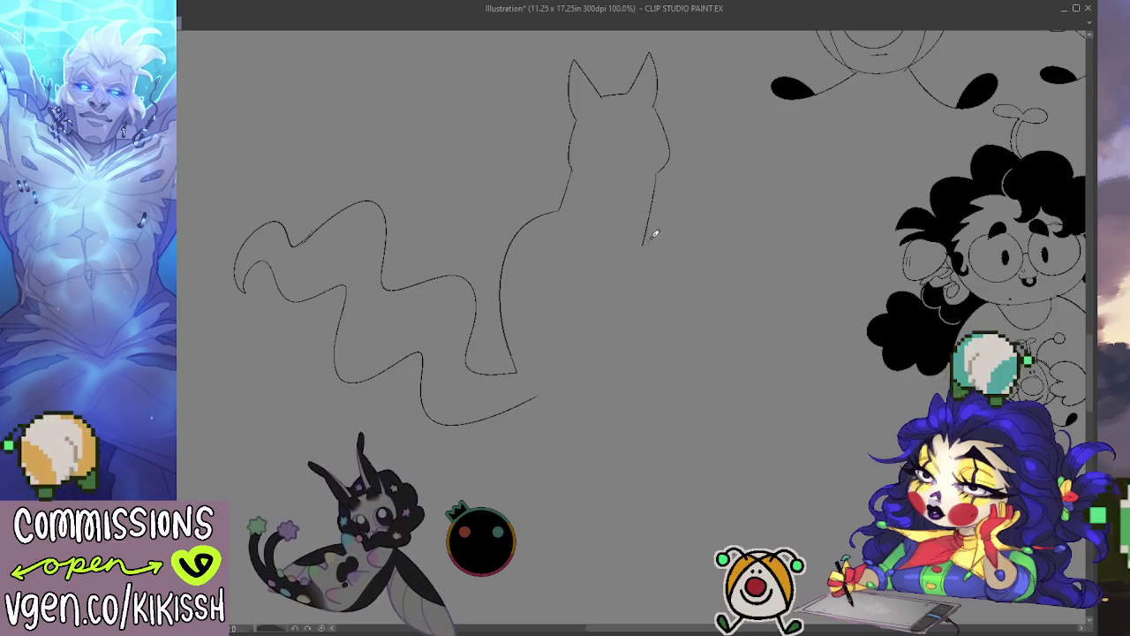
Rework the cat's body sides, redrawing the left body line to join the bottom curve.
drag(666, 167, 639, 366)
drag(649, 329, 645, 229)
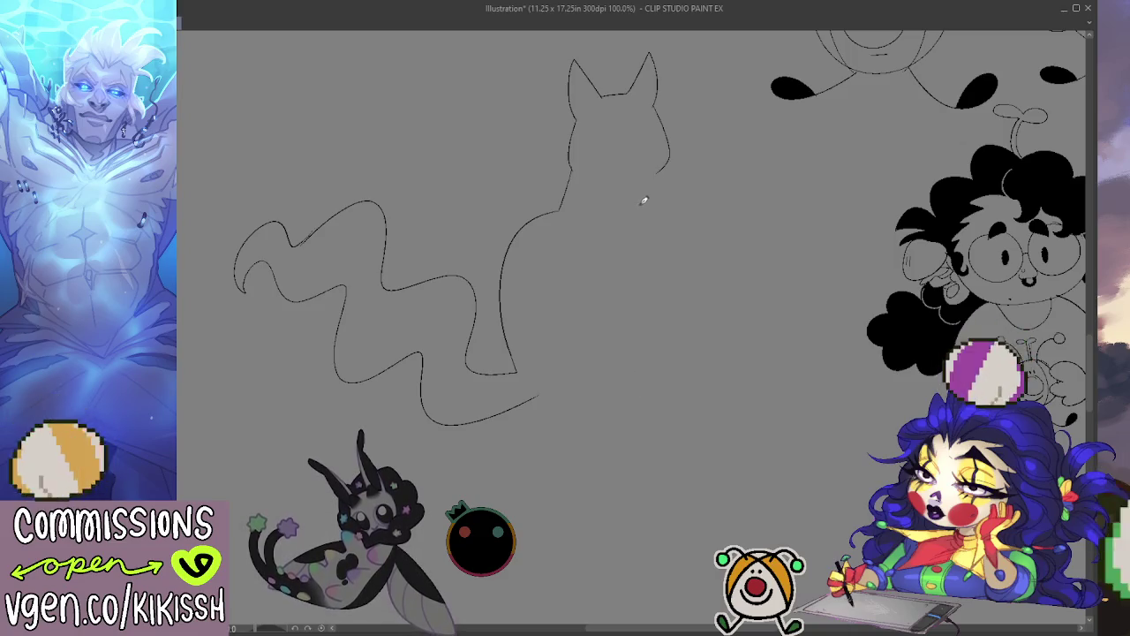
drag(529, 198, 515, 309)
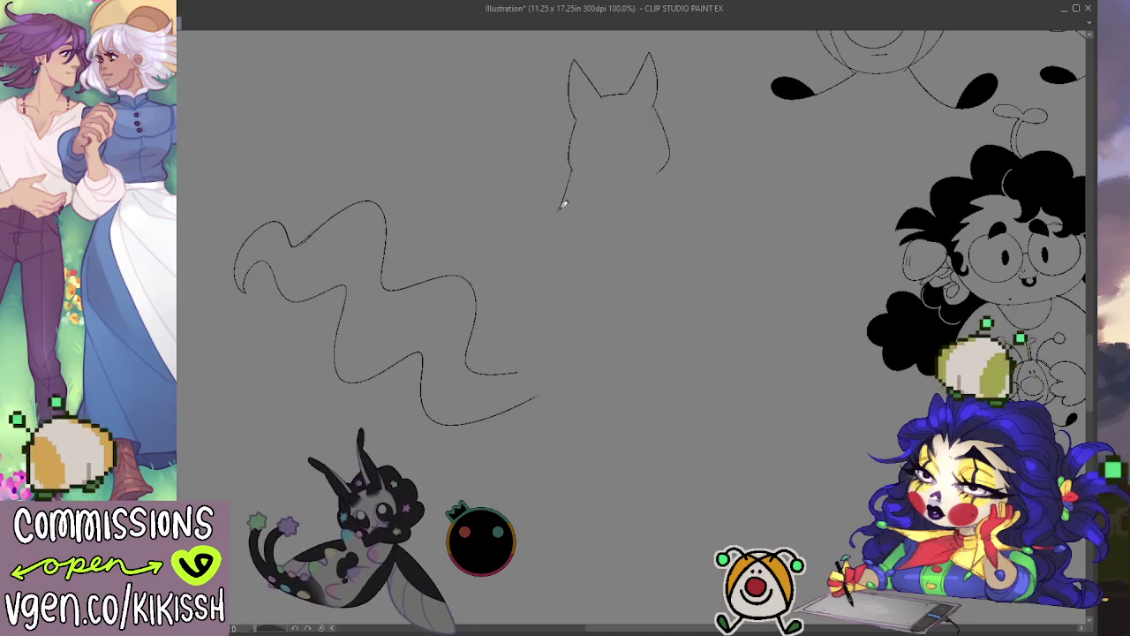
drag(548, 235, 531, 358)
key(ctrl+z)
drag(565, 201, 531, 353)
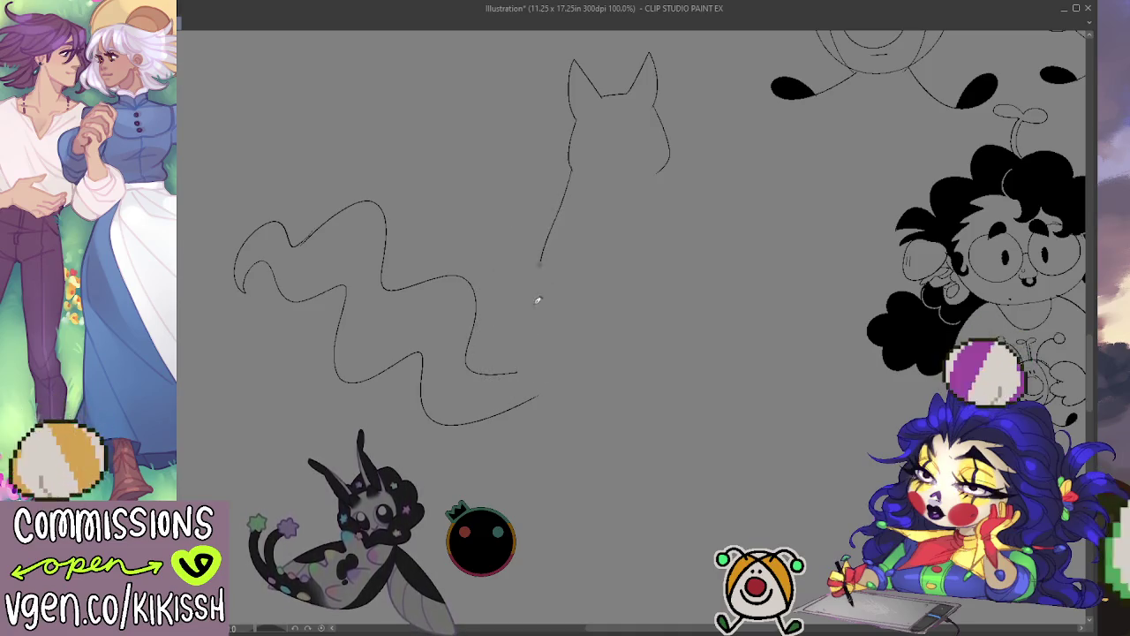
key(ctrl+z)
drag(560, 197, 516, 371)
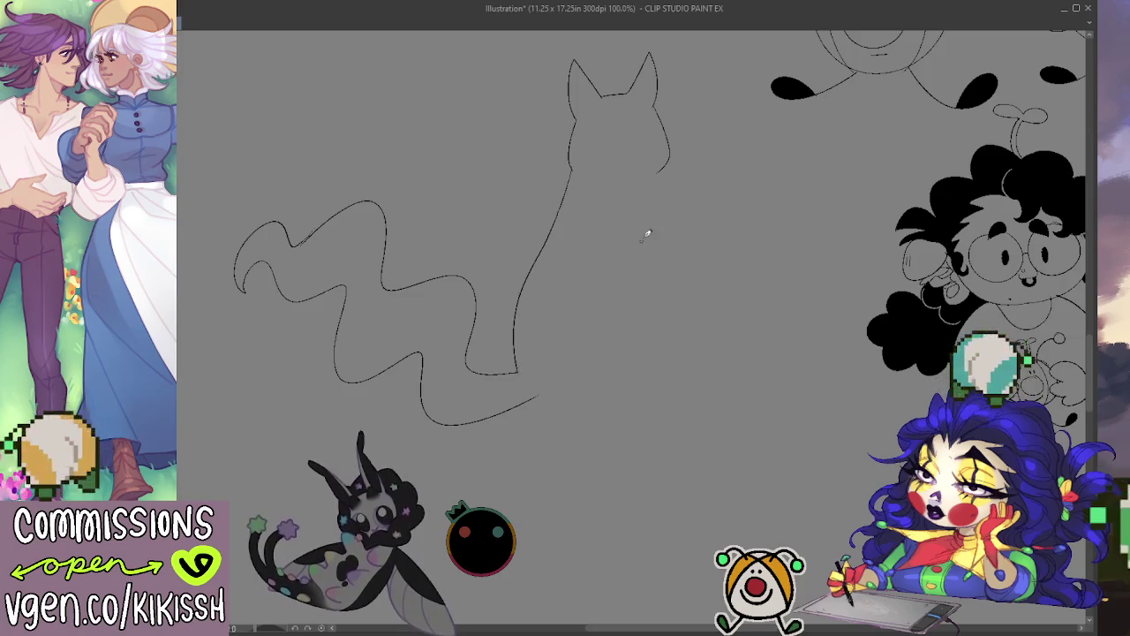
Redraw the cat's right side down to a widened rounded paw and add a curving leg.
drag(662, 172, 661, 298)
key(ctrl+z)
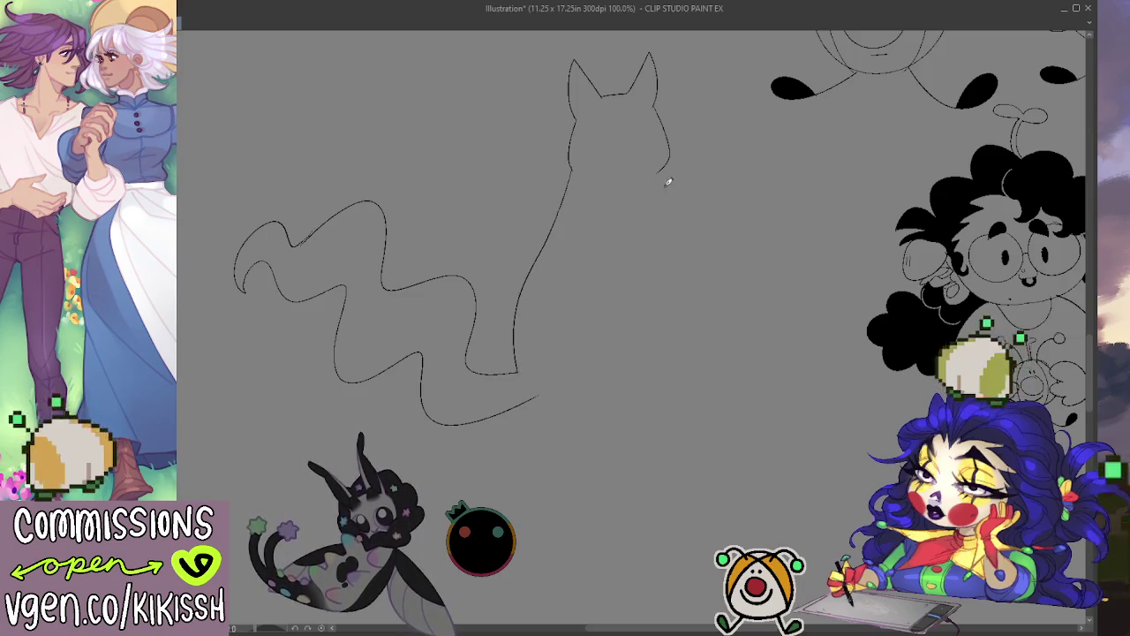
drag(658, 175, 653, 309)
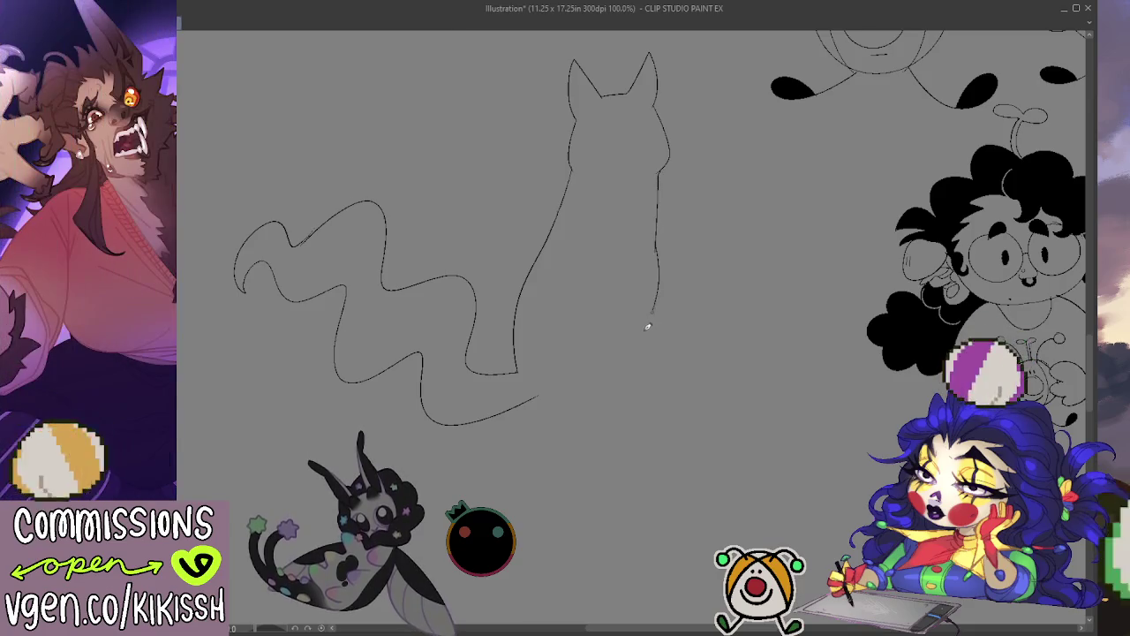
key(ctrl+z)
drag(656, 240, 643, 376)
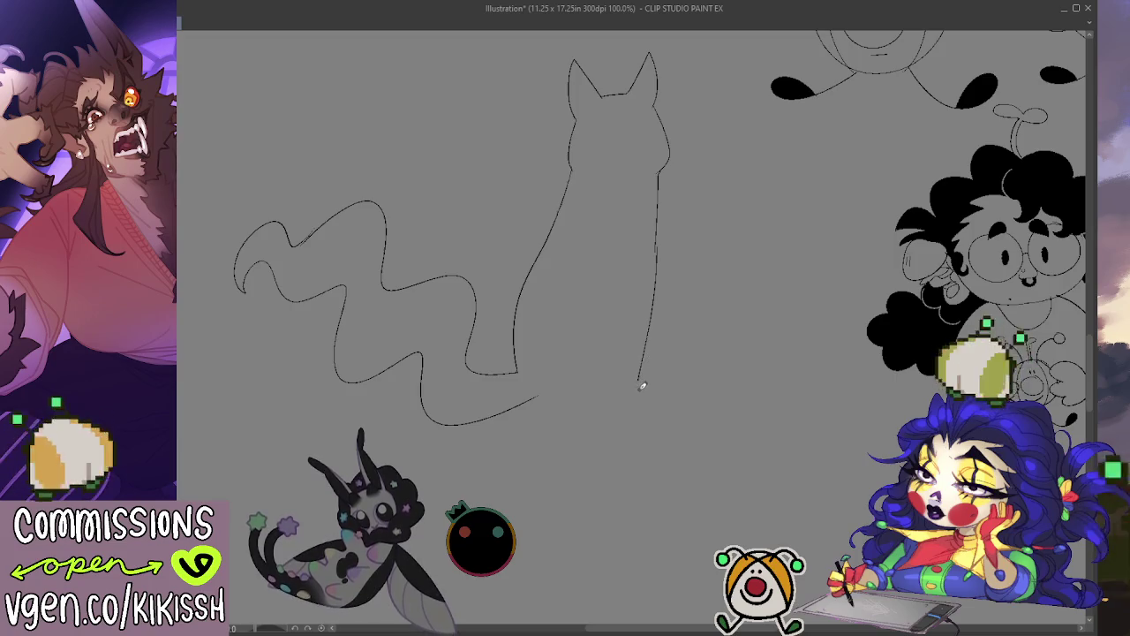
mouse_move(642, 380)
mouse_down()
mouse_move(652, 403)
mouse_move(638, 399)
mouse_up()
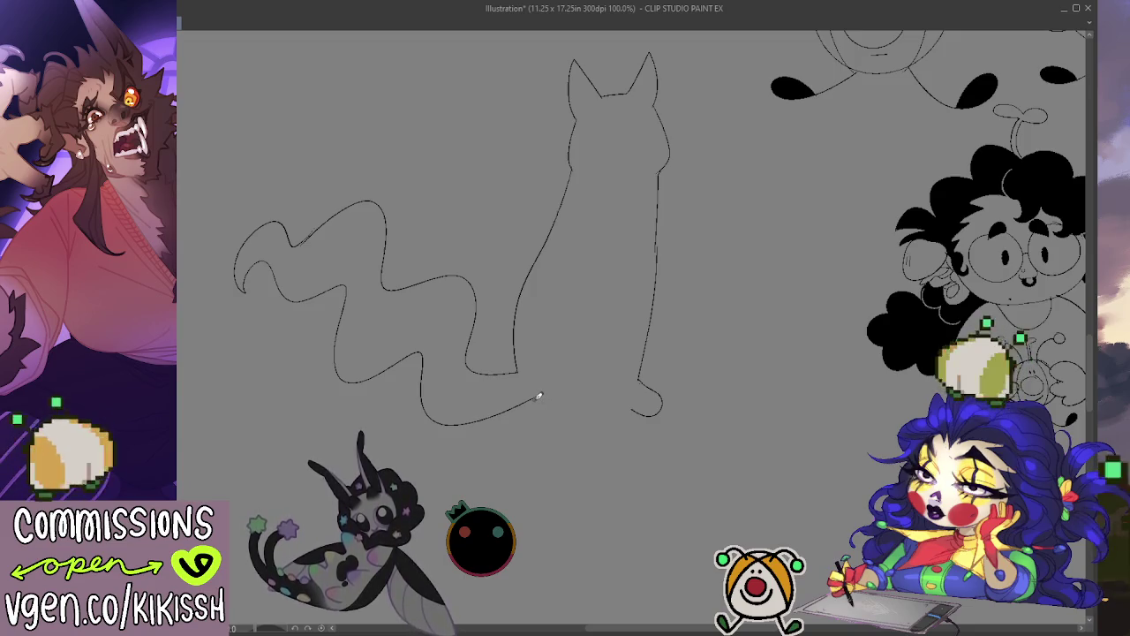
mouse_move(559, 391)
mouse_down()
mouse_move(581, 404)
mouse_move(543, 398)
mouse_up()
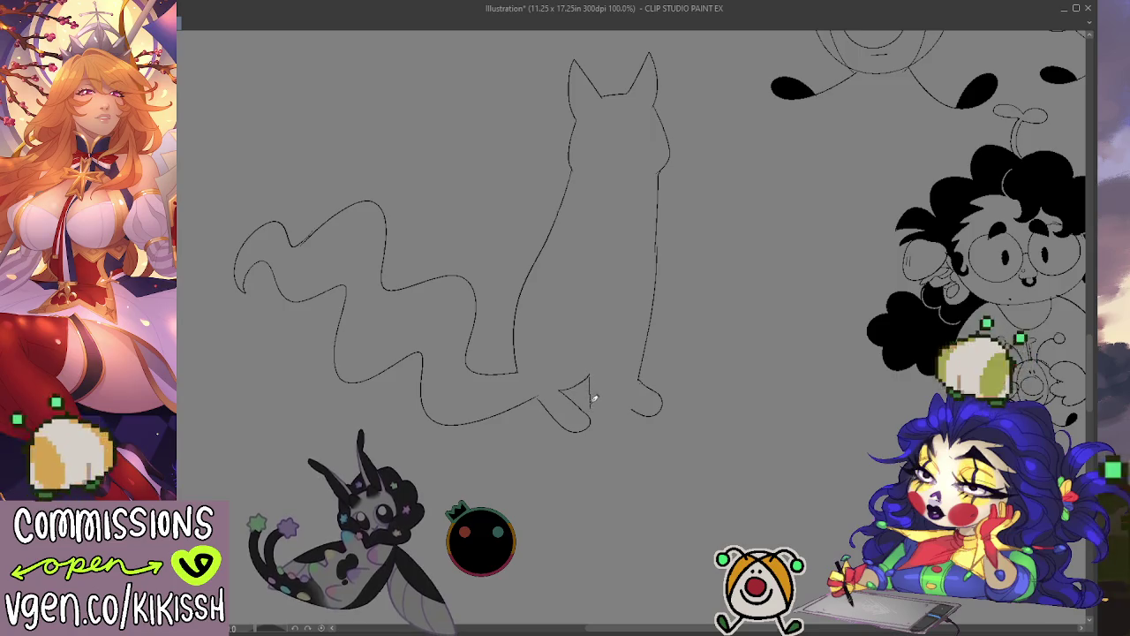
mouse_move(587, 378)
mouse_down()
mouse_move(622, 355)
mouse_move(634, 405)
mouse_up()
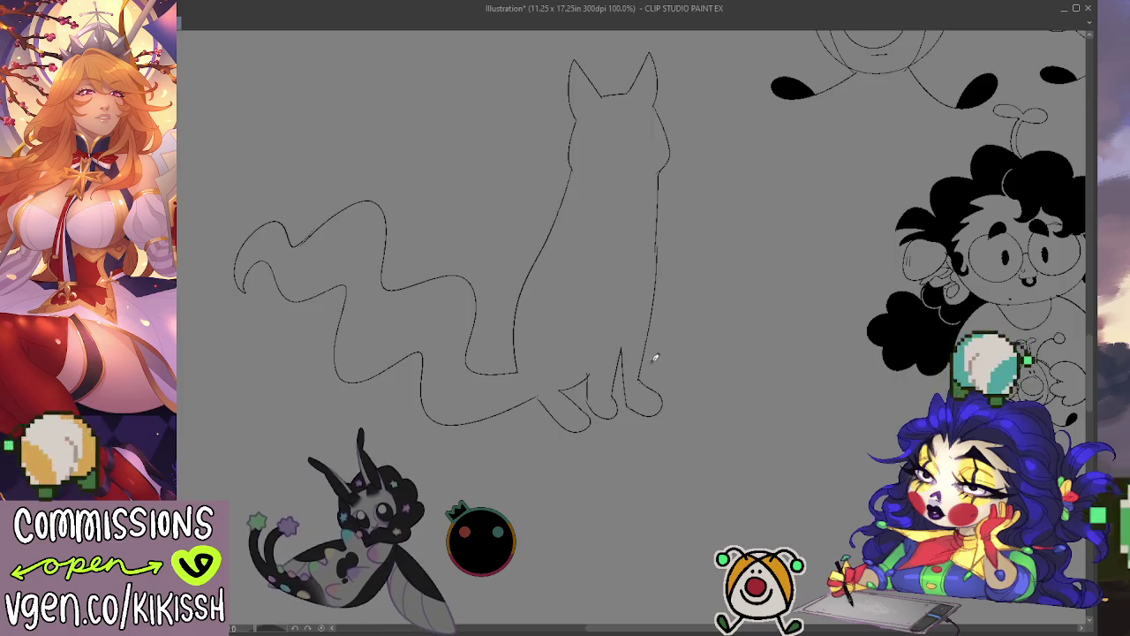
mouse_move(645, 355)
mouse_down()
mouse_move(682, 387)
mouse_move(669, 410)
mouse_up()
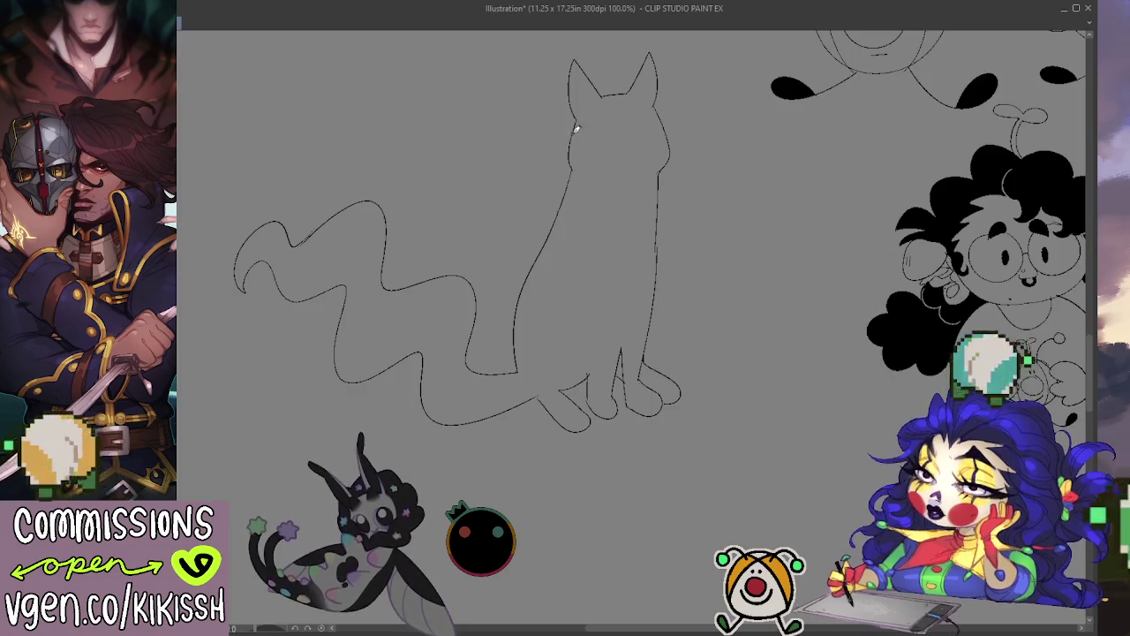
Add cheek fluff, fur tufts along both sides, and two almond-shaped eyes.
mouse_move(580, 119)
mouse_down()
mouse_move(535, 142)
mouse_move(541, 175)
mouse_move(575, 161)
mouse_up()
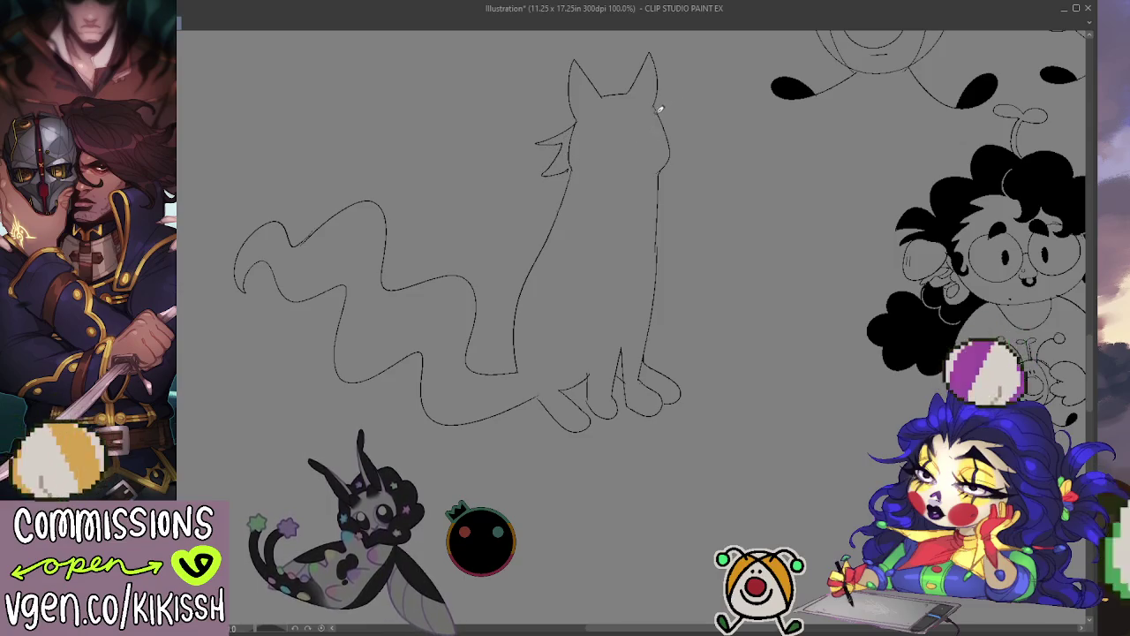
mouse_move(694, 143)
mouse_down()
mouse_move(691, 169)
mouse_move(663, 164)
mouse_up()
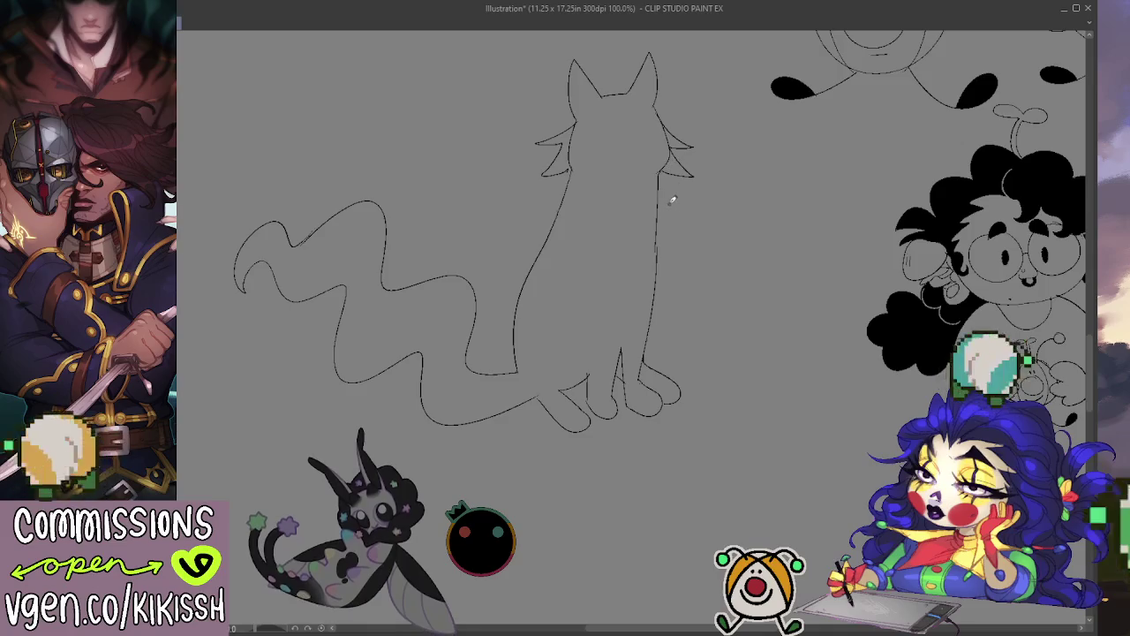
mouse_move(680, 230)
mouse_down()
mouse_move(661, 237)
mouse_move(662, 284)
mouse_up()
drag(673, 331, 658, 313)
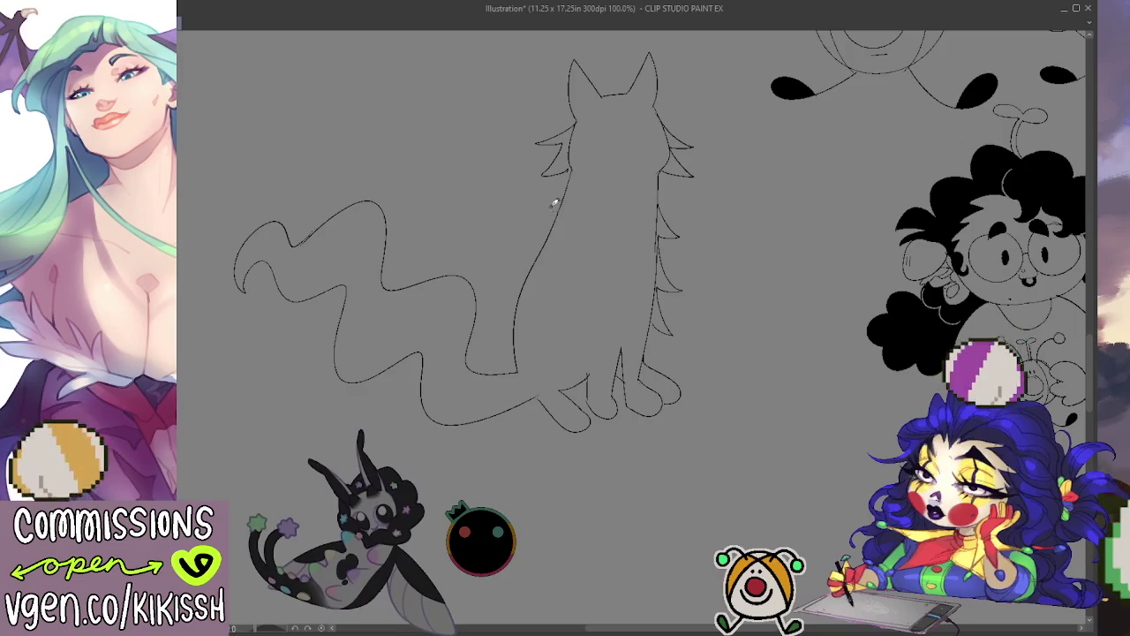
mouse_move(569, 192)
mouse_down()
mouse_move(532, 214)
mouse_move(556, 226)
mouse_up()
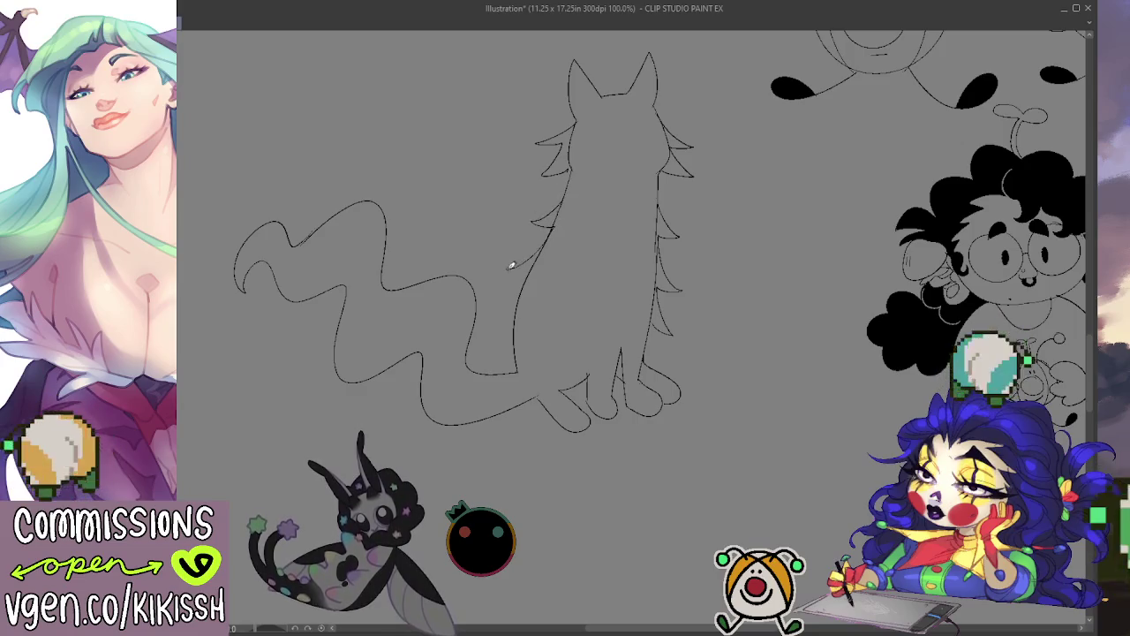
drag(529, 267, 495, 305)
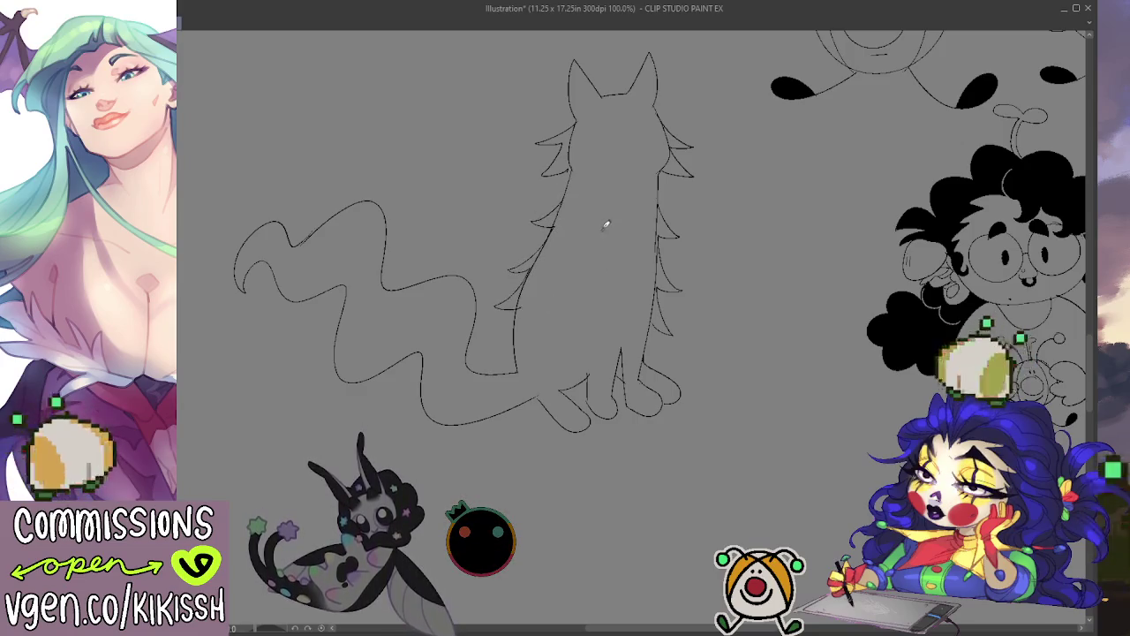
drag(590, 127, 609, 130)
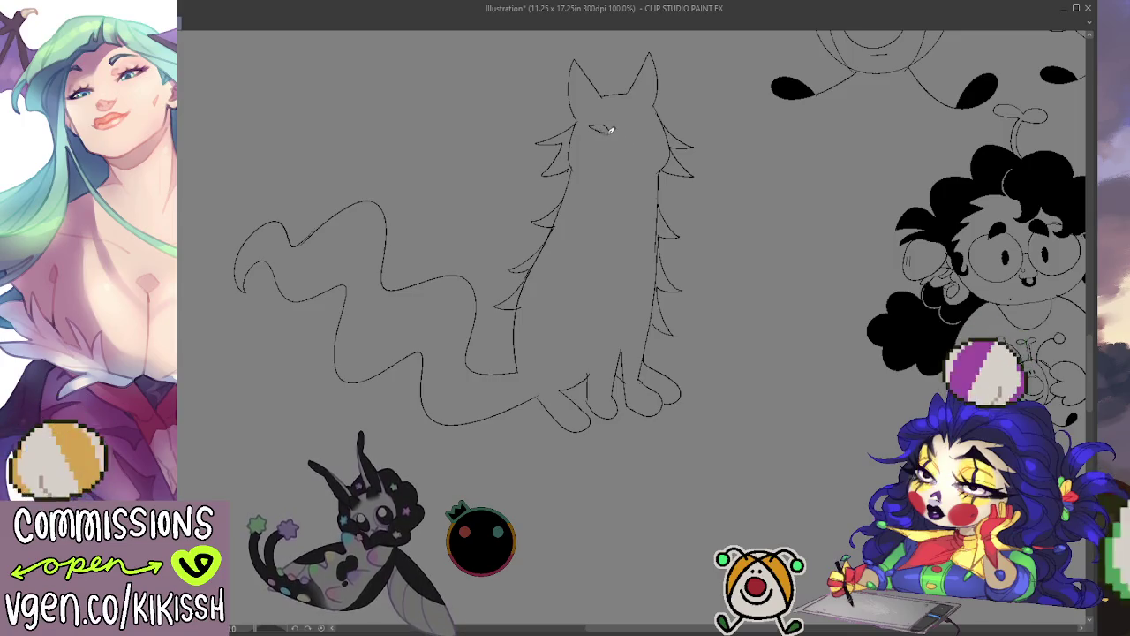
drag(628, 131, 627, 138)
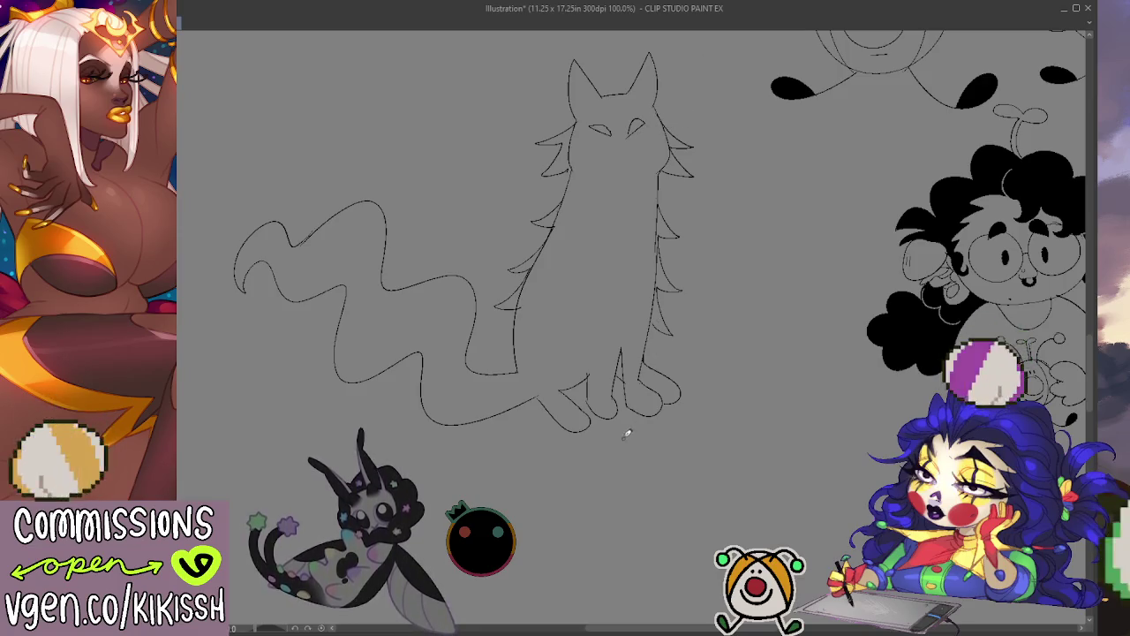
Erase the old paw lines, then sketch a curved haunch and a short right-side line.
key(e)
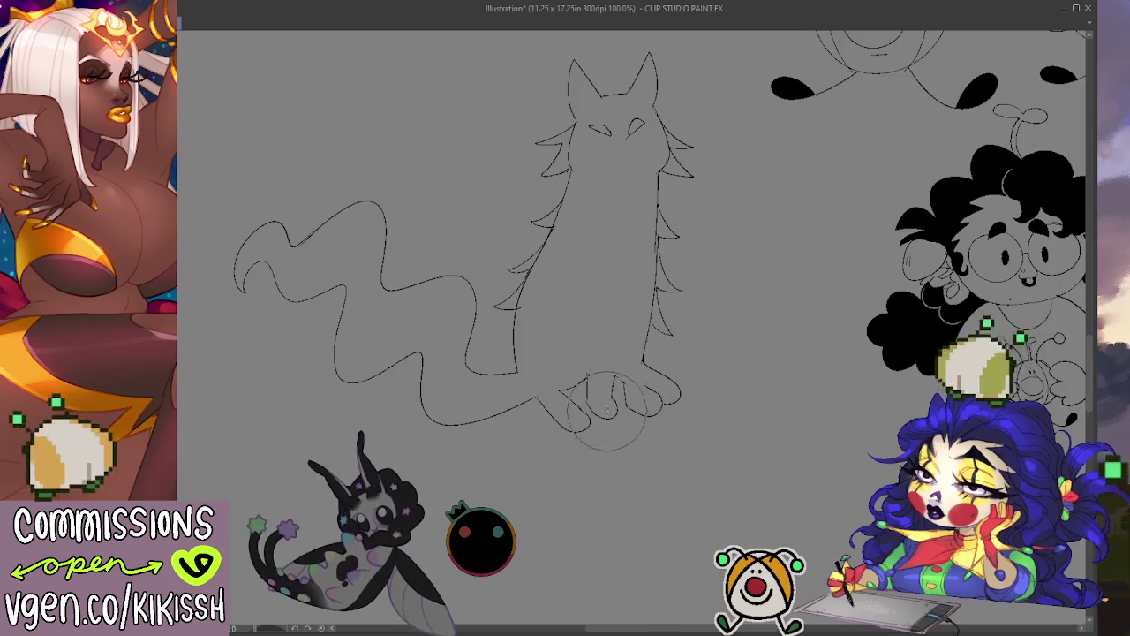
mouse_move(599, 405)
mouse_down()
mouse_move(620, 388)
mouse_move(628, 422)
mouse_move(602, 422)
mouse_move(625, 427)
mouse_up()
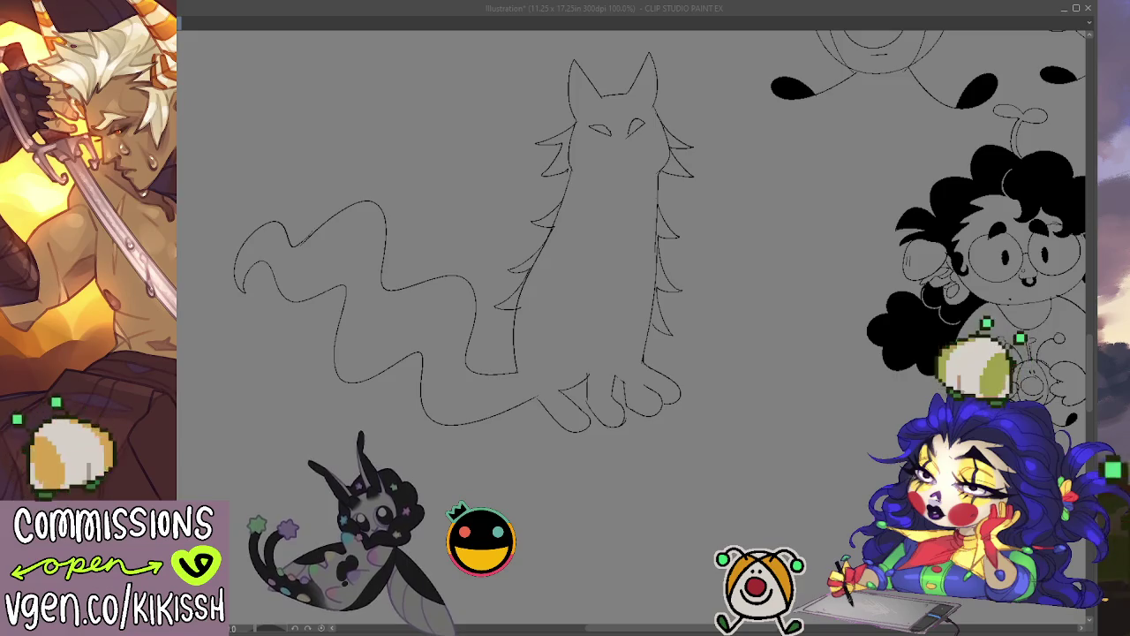
click(518, 355)
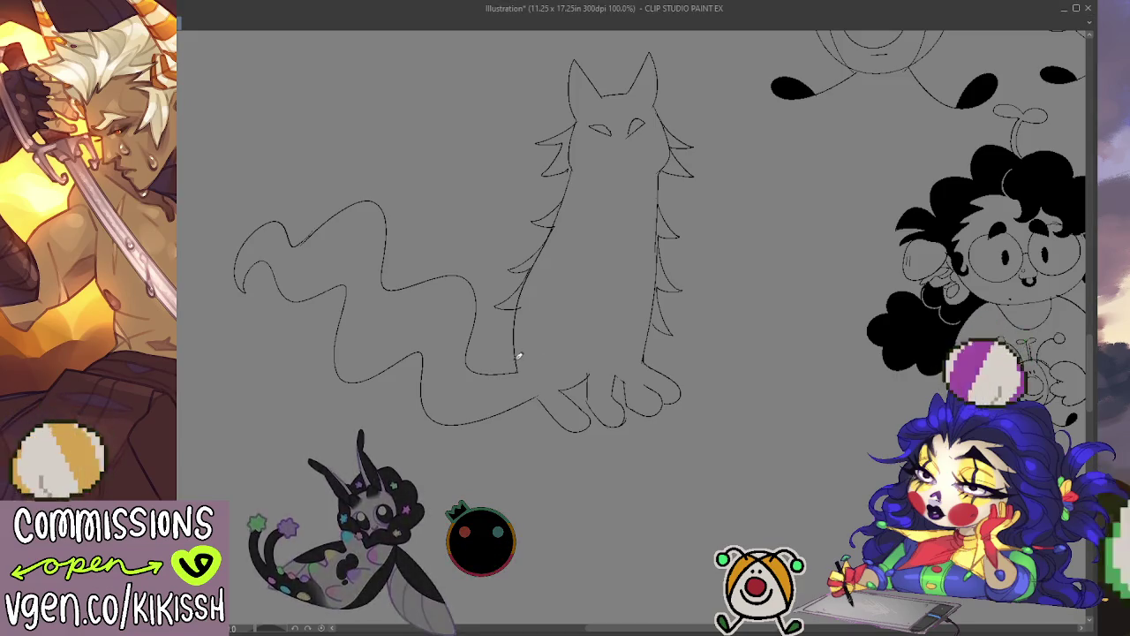
drag(519, 368, 587, 358)
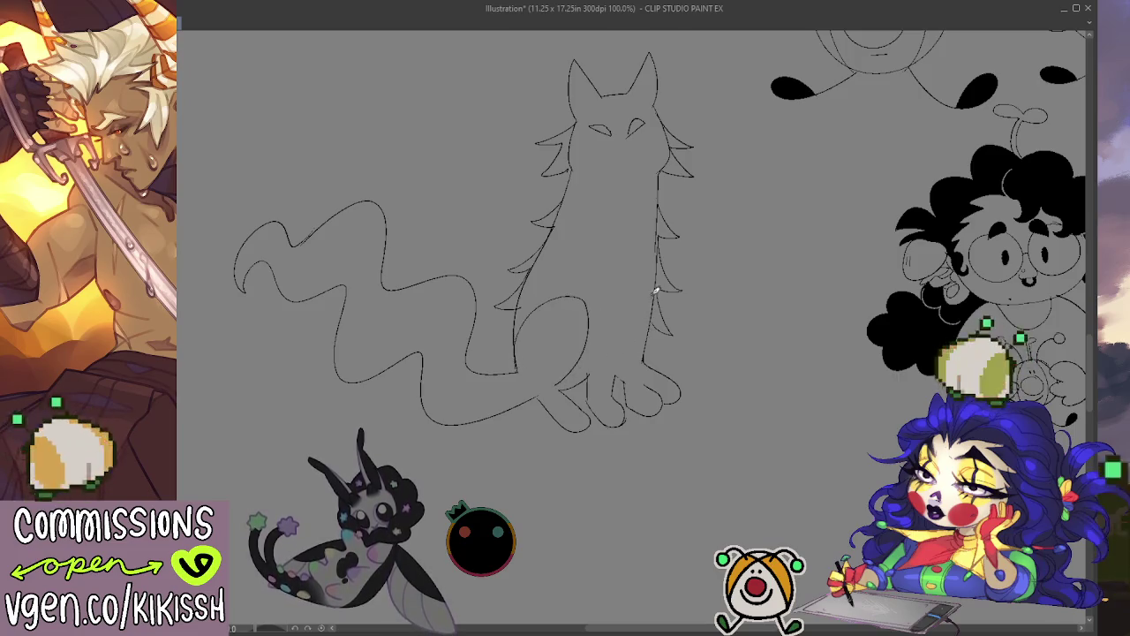
drag(659, 286, 647, 362)
Erase the cat's eyes, then wipe out the whole cat sketch with a large eraser.
drag(596, 131, 638, 128)
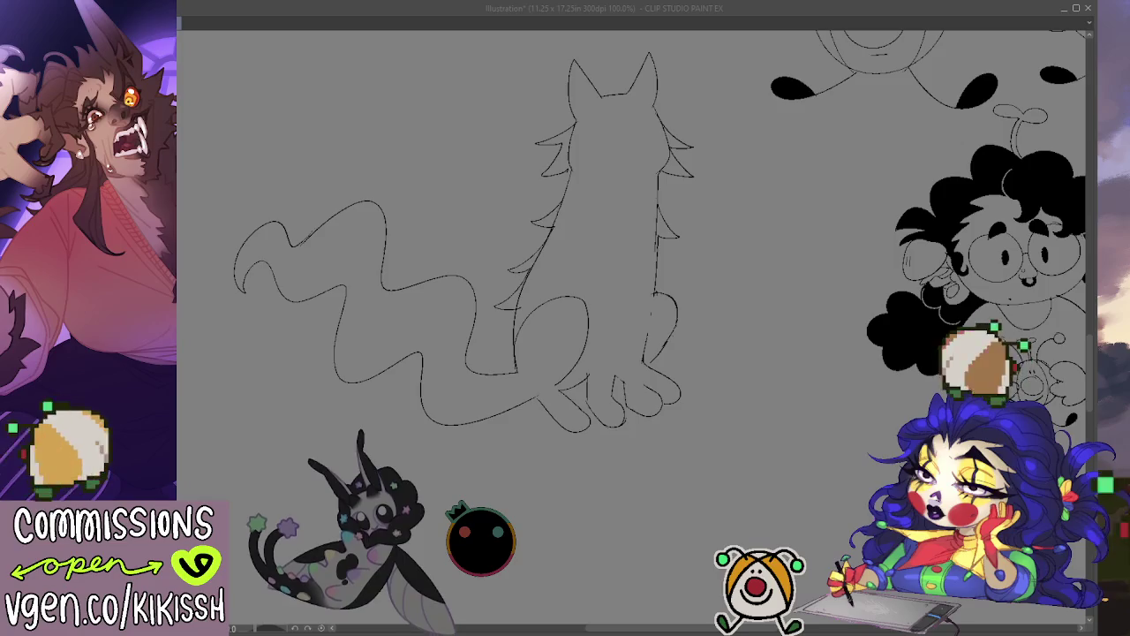
mouse_move(704, 252)
mouse_down()
mouse_move(651, 273)
mouse_move(618, 63)
mouse_move(550, 327)
mouse_move(411, 346)
mouse_move(235, 333)
mouse_move(403, 424)
mouse_move(365, 186)
mouse_move(512, 454)
mouse_move(439, 368)
mouse_move(597, 414)
mouse_up()
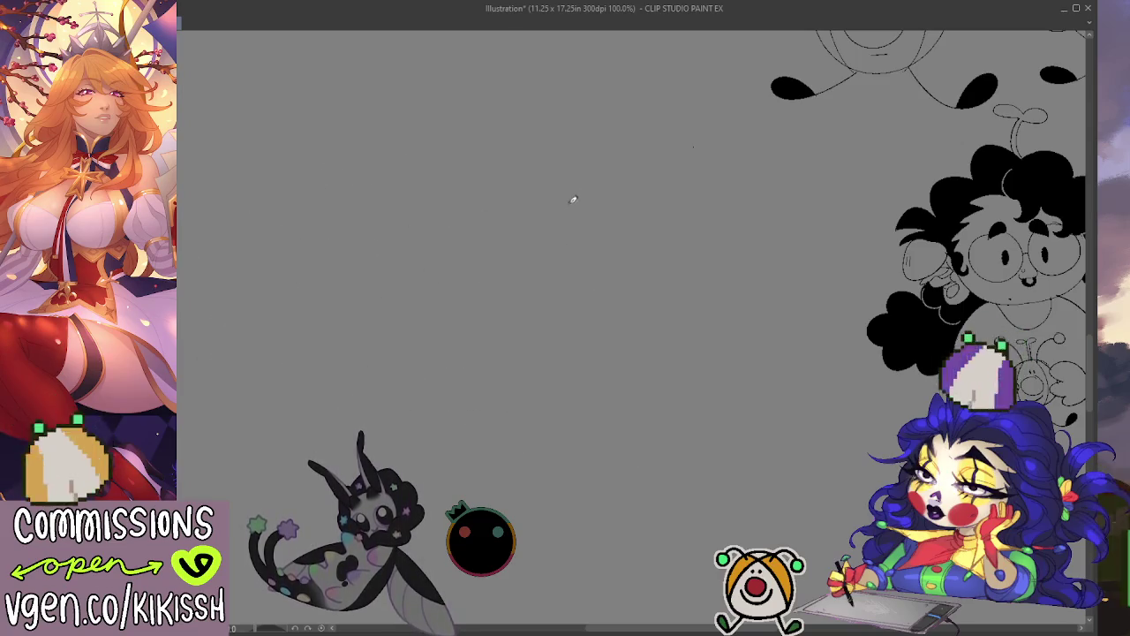
Draw two pointed ears for the new creature, joined by a zigzag tuft.
drag(538, 119, 545, 189)
key(ctrl+z)
mouse_move(538, 106)
mouse_down()
mouse_move(580, 177)
mouse_move(532, 201)
mouse_up()
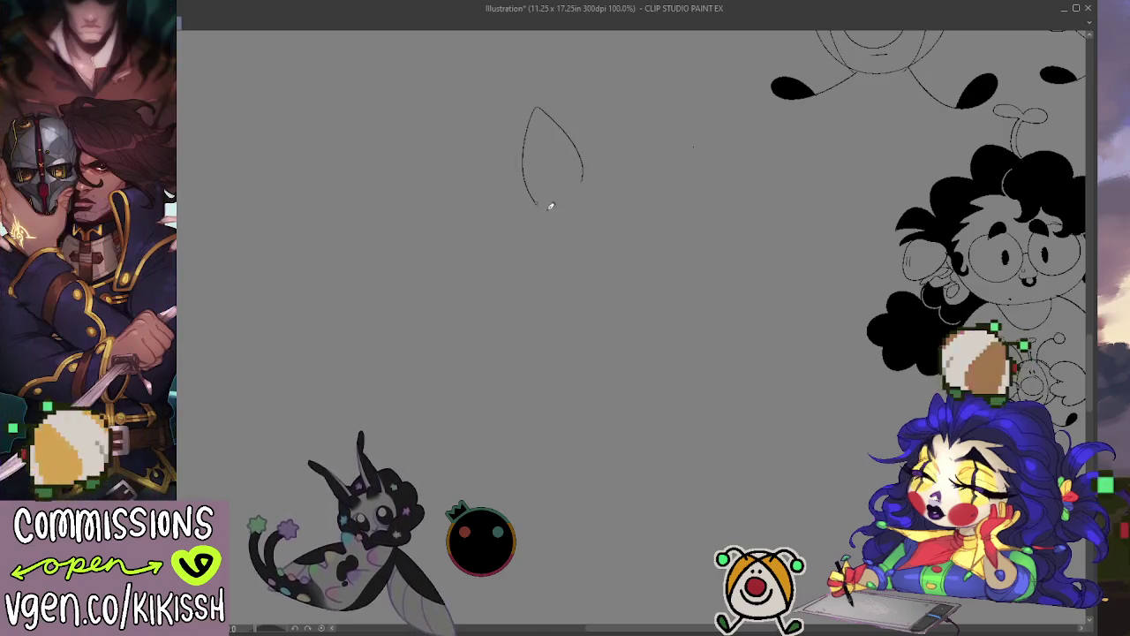
key(ctrl+z)
key(ctrl+z)
mouse_move(547, 127)
mouse_down()
mouse_move(583, 183)
mouse_move(542, 199)
mouse_move(552, 210)
mouse_up()
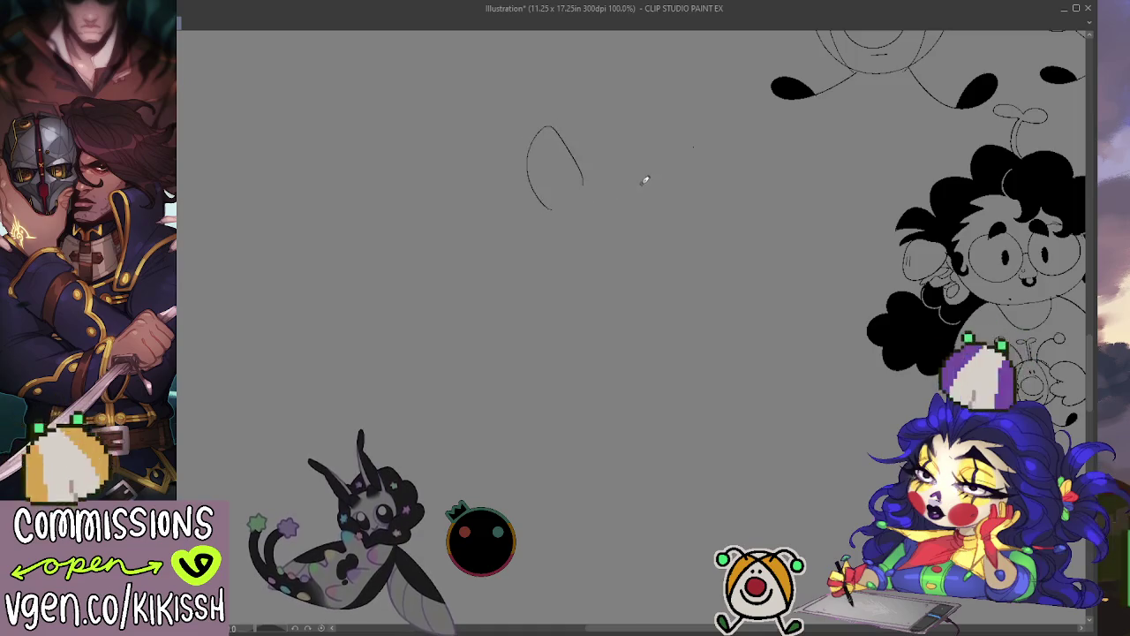
mouse_move(633, 183)
mouse_down()
mouse_move(681, 165)
mouse_move(662, 208)
mouse_up()
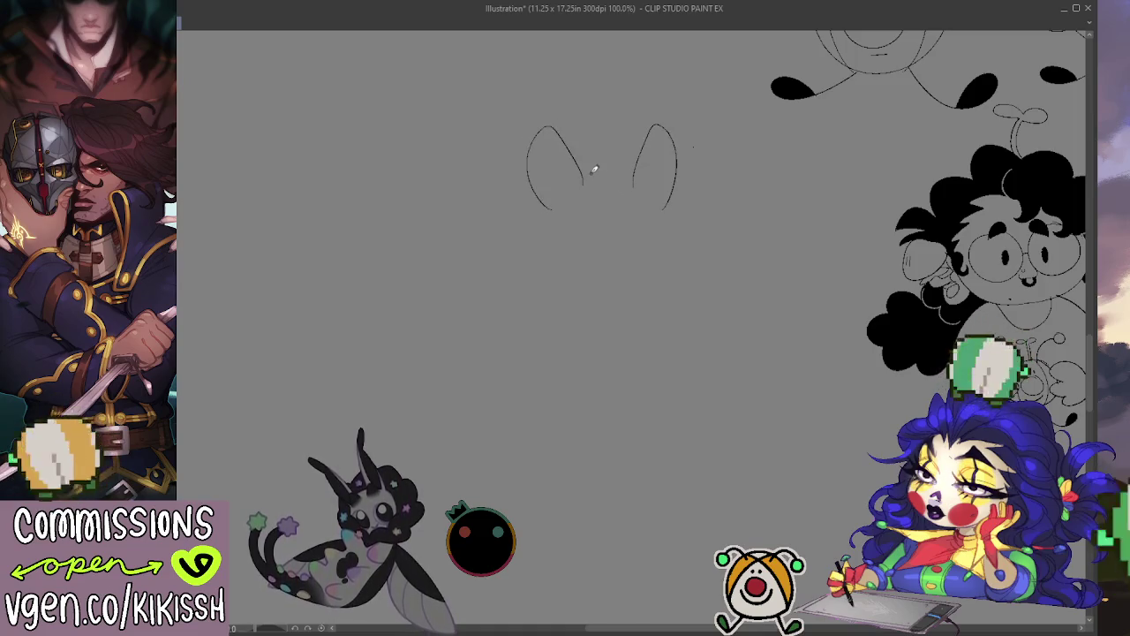
mouse_move(601, 153)
mouse_down()
mouse_move(588, 177)
mouse_move(578, 163)
mouse_up()
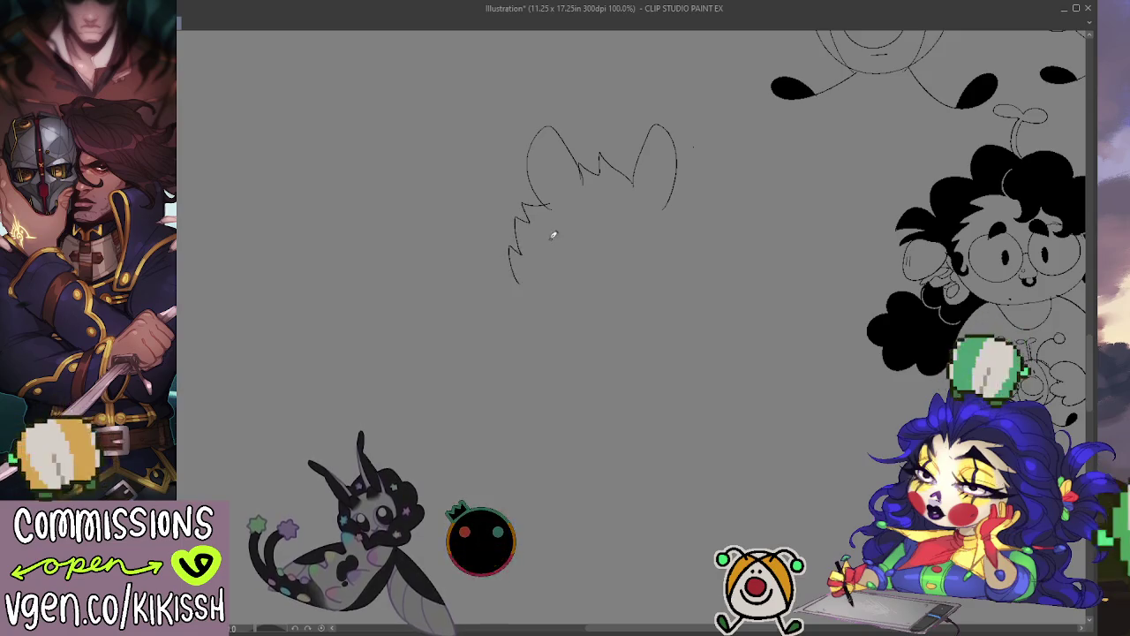
key(ctrl+z)
Sketch zigzag fur down the head's left side, the curving back, and a closed leg loop.
mouse_move(549, 209)
mouse_down()
mouse_move(512, 231)
mouse_move(510, 267)
mouse_move(530, 290)
mouse_up()
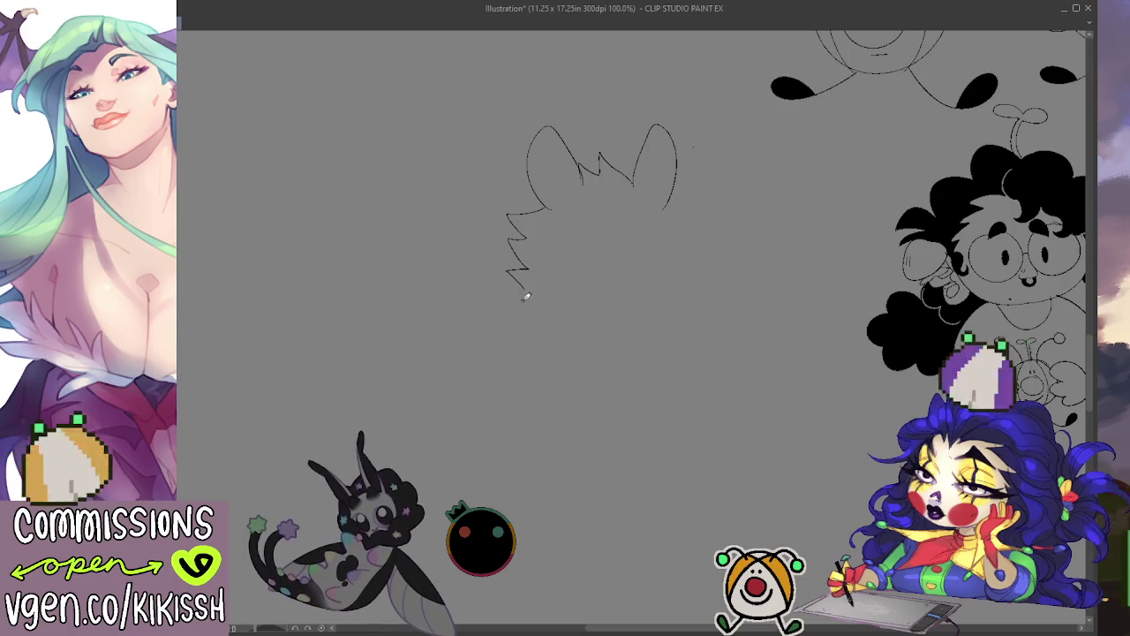
mouse_move(528, 290)
mouse_down()
mouse_move(503, 292)
mouse_move(433, 347)
mouse_up()
key(ctrl+z)
mouse_move(527, 291)
mouse_down()
mouse_move(478, 300)
mouse_move(430, 357)
mouse_up()
drag(513, 341, 450, 453)
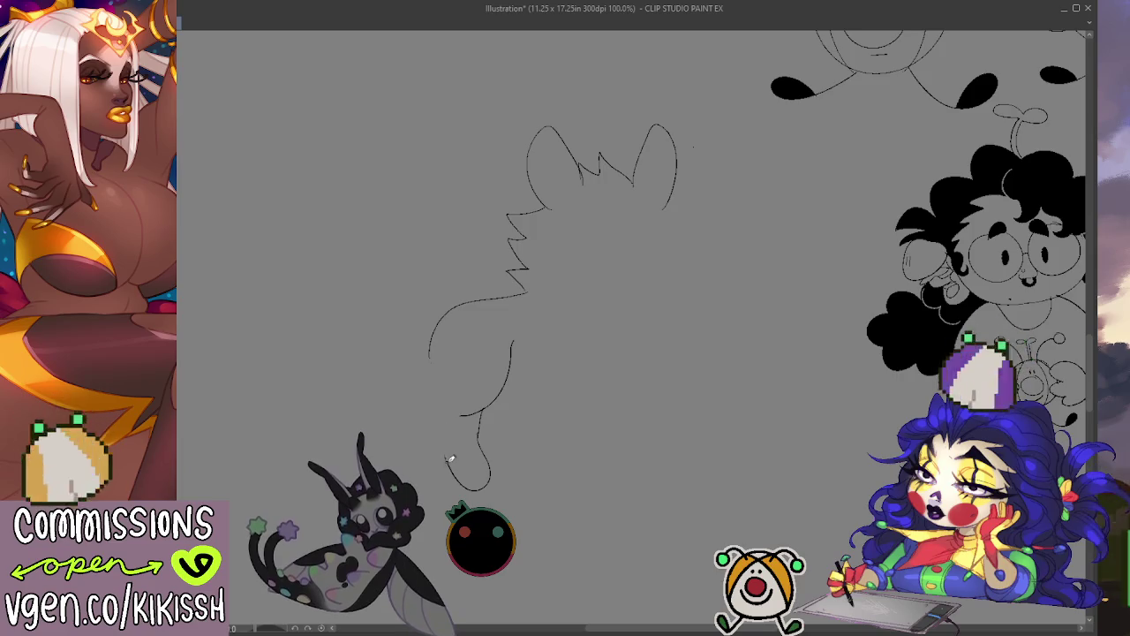
drag(446, 458, 449, 406)
key(ctrl+z)
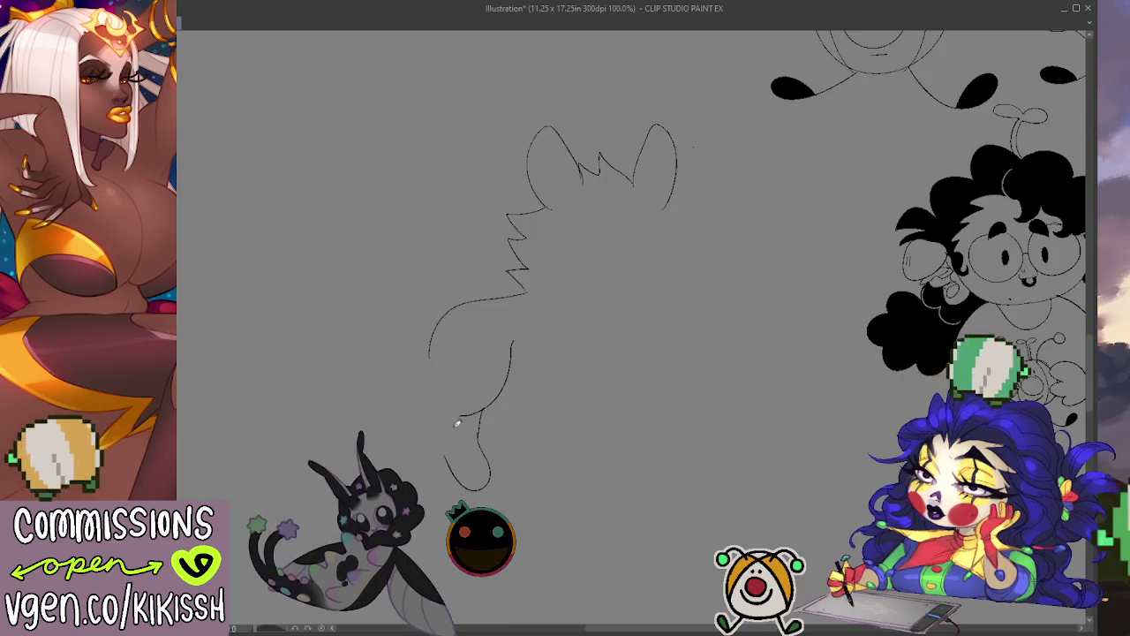
key(e)
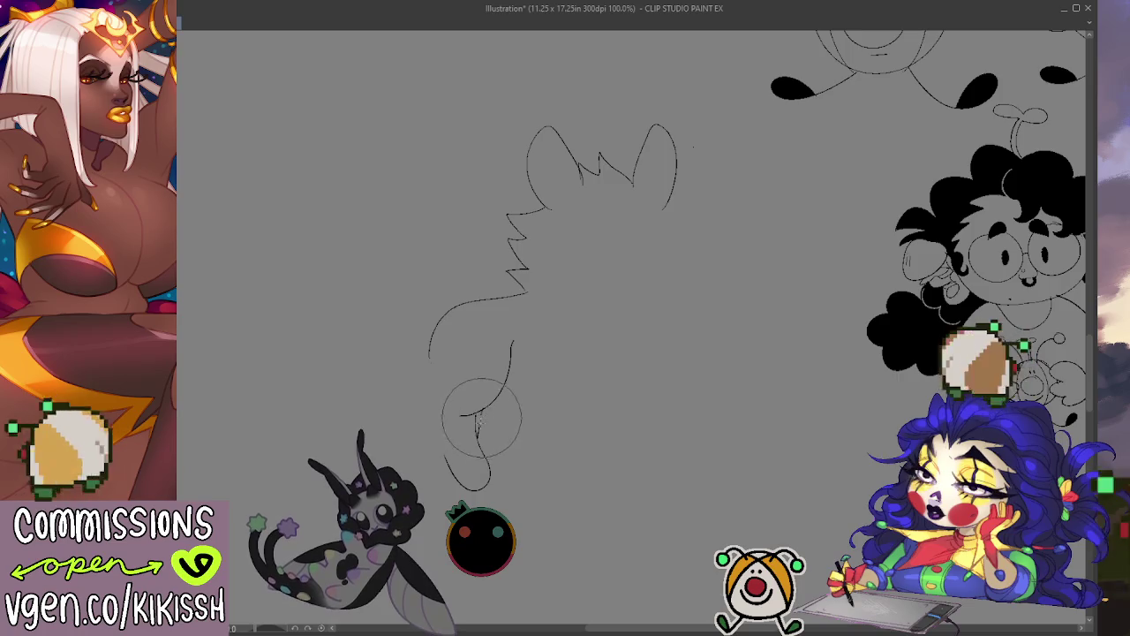
key(p)
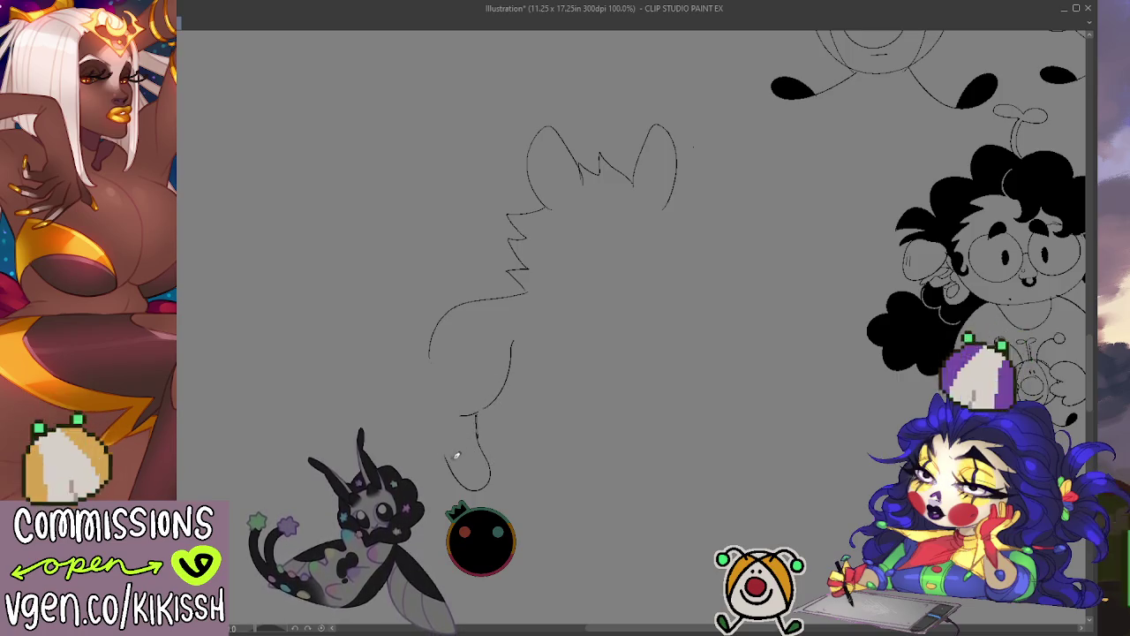
drag(439, 446, 432, 355)
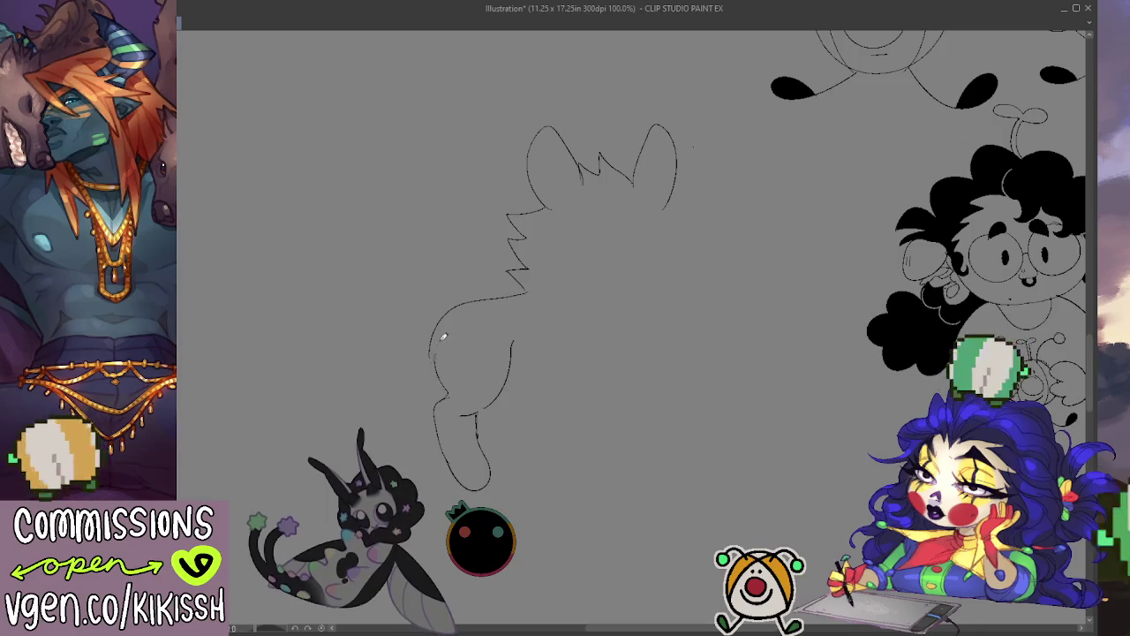
Redraw the head's right side and add zigzag fur along the cheek.
mouse_move(664, 209)
mouse_down()
mouse_move(703, 201)
mouse_move(668, 255)
mouse_move(673, 281)
mouse_up()
key(ctrl+z)
key(ctrl+z)
key(ctrl+z)
mouse_move(665, 204)
mouse_down()
mouse_move(691, 213)
mouse_move(668, 257)
mouse_move(680, 279)
mouse_move(660, 294)
mouse_up()
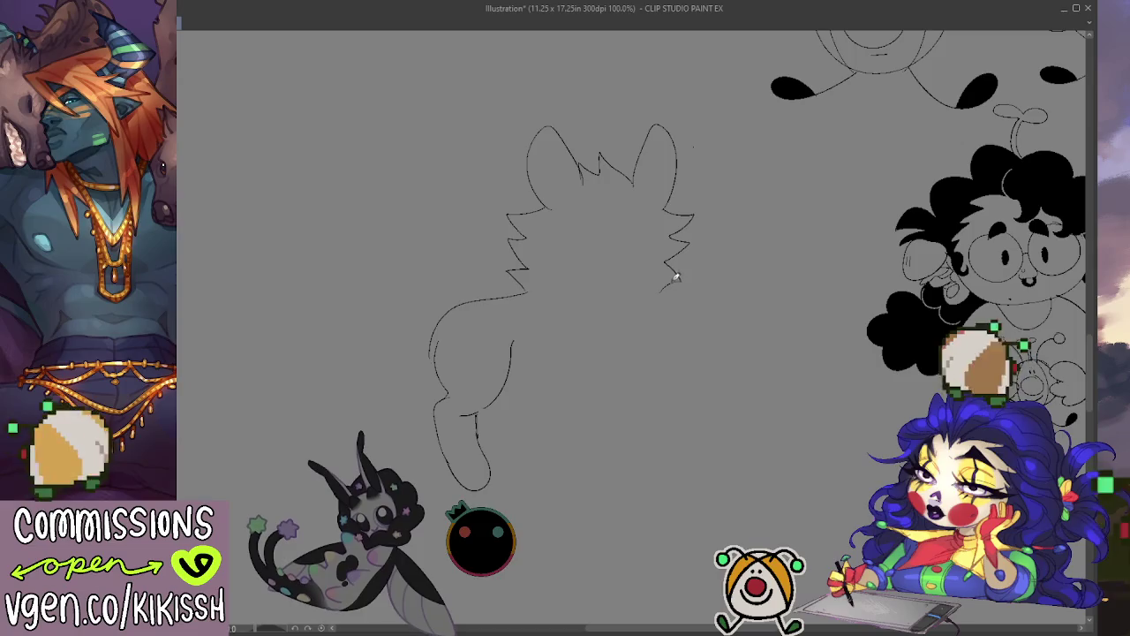
key(ctrl+z)
key(ctrl+z)
key(ctrl+z)
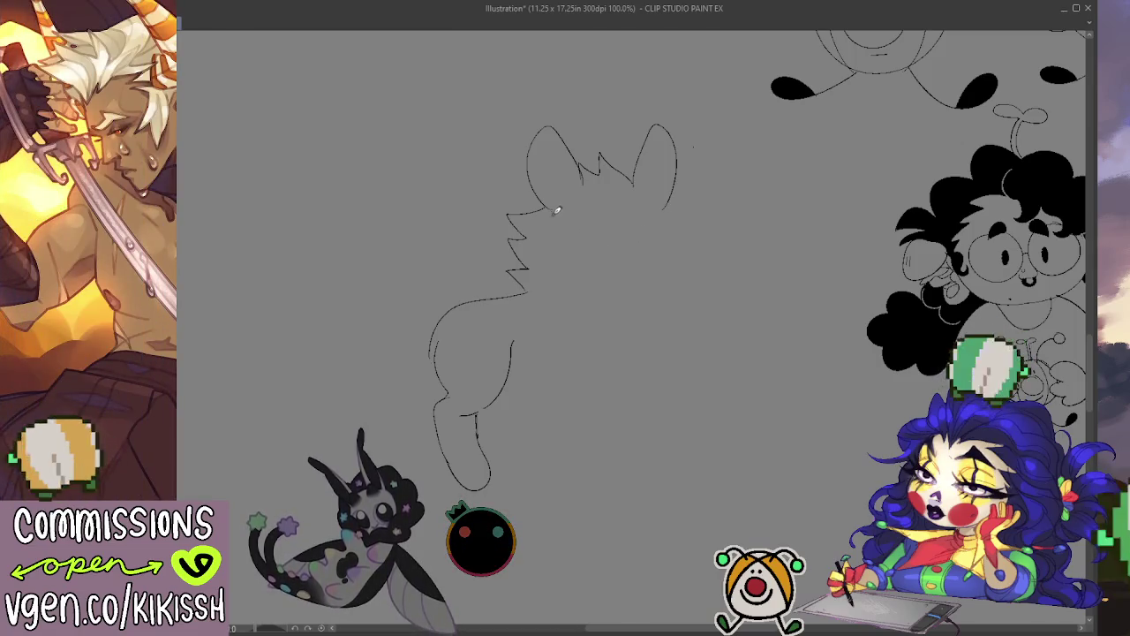
drag(536, 239, 582, 295)
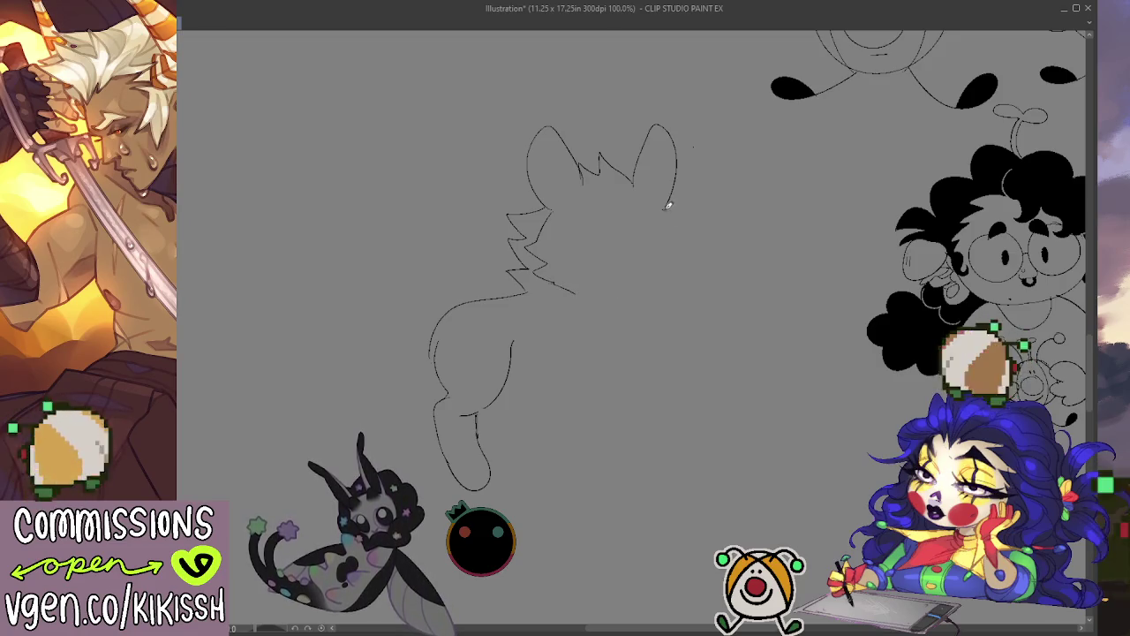
Sketch a line down the side of the head and try an eye curve.
mouse_move(667, 206)
mouse_down()
mouse_move(677, 231)
mouse_move(668, 282)
mouse_up()
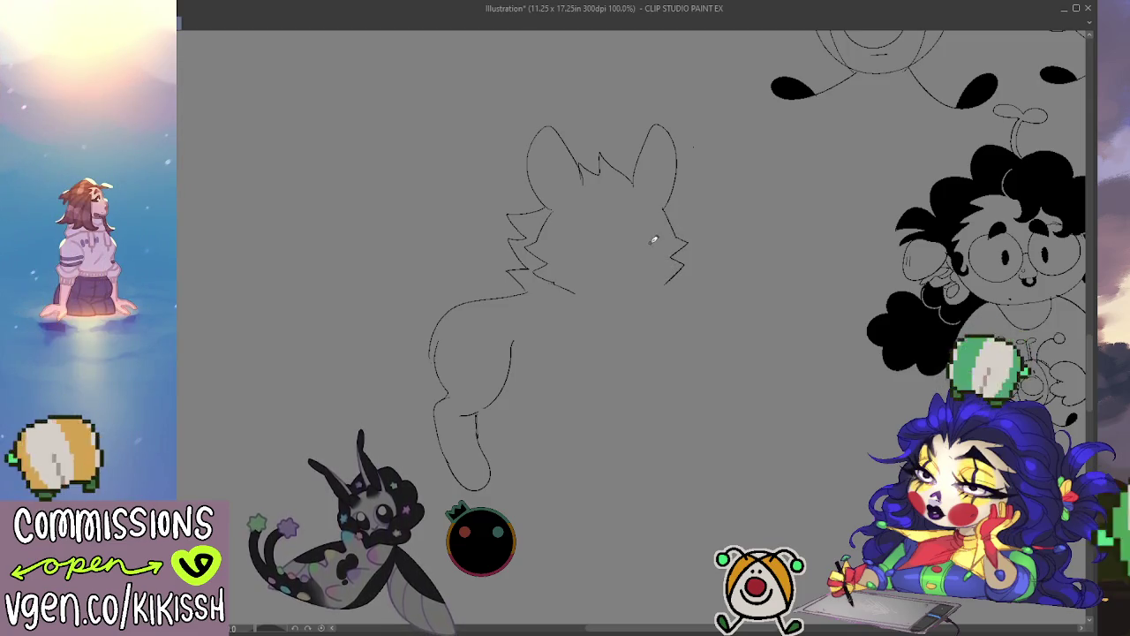
mouse_move(645, 238)
mouse_down()
mouse_move(671, 221)
mouse_move(670, 233)
mouse_move(564, 236)
mouse_move(606, 245)
mouse_up()
key(ctrl+z)
key(ctrl+z)
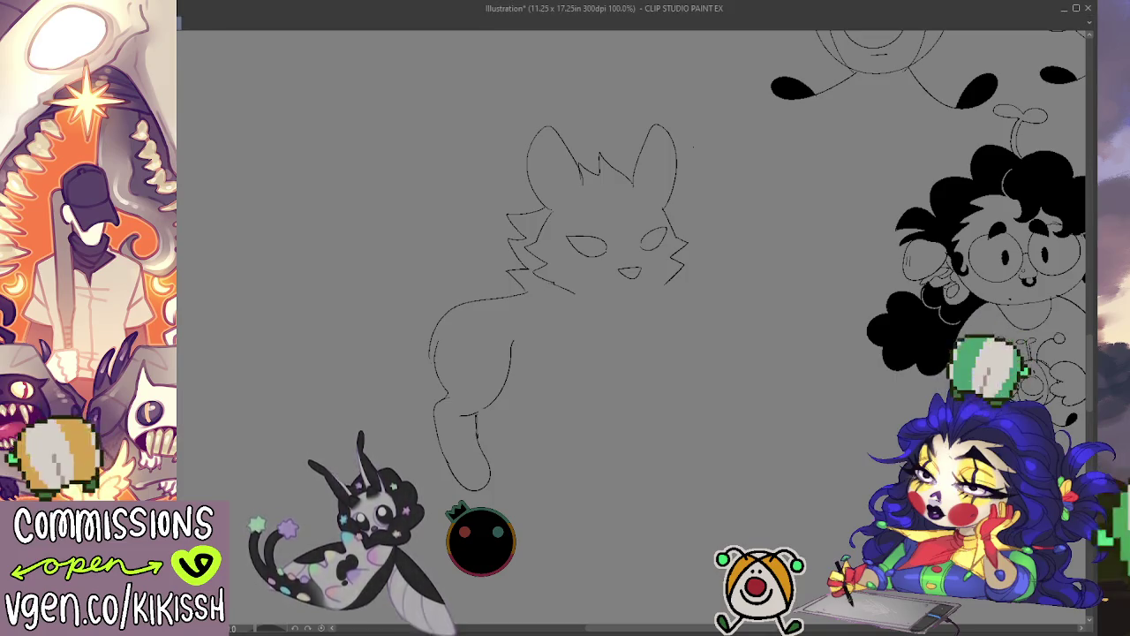
Draw a long looping tail from the back that curves round to meet the body.
drag(459, 306, 420, 315)
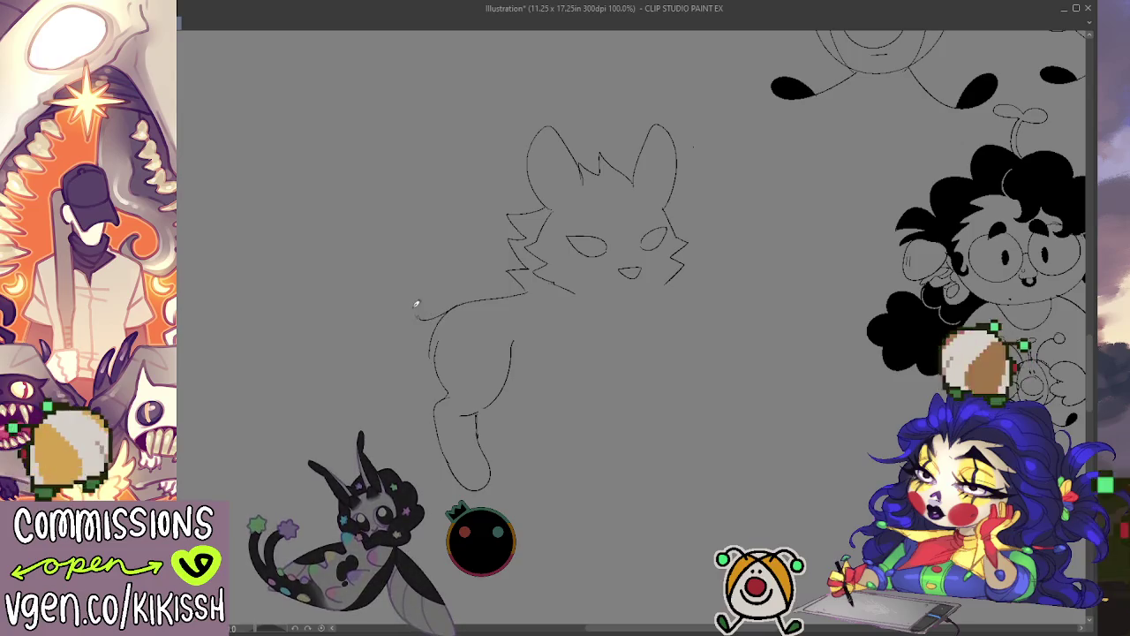
key(ctrl+z)
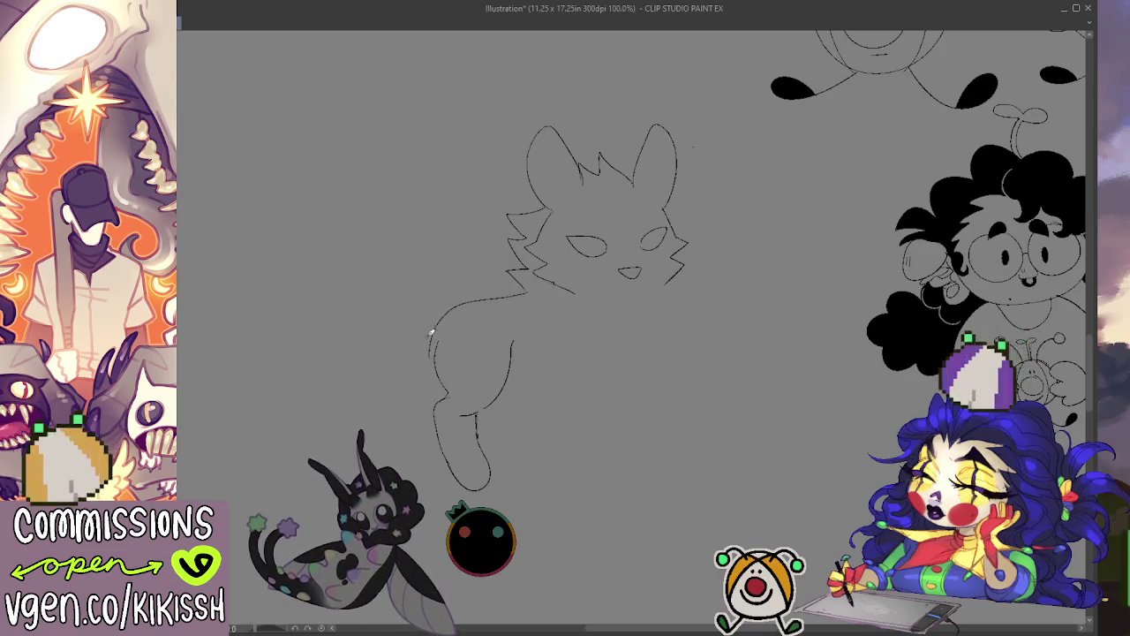
mouse_move(457, 302)
mouse_down()
mouse_move(270, 241)
mouse_move(375, 298)
mouse_up()
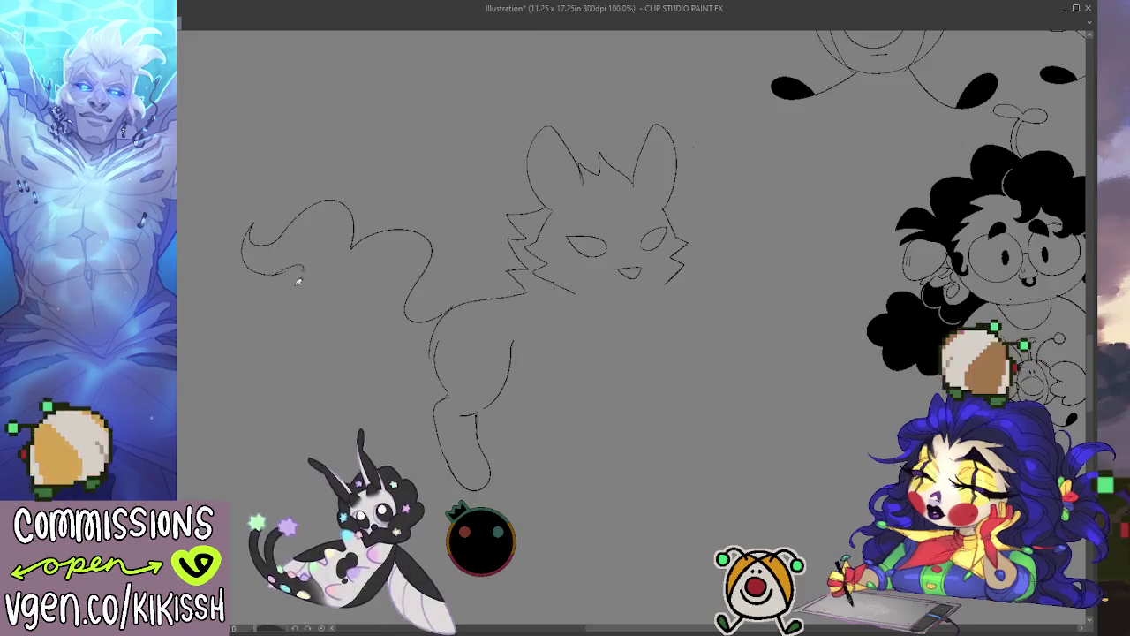
drag(380, 374, 436, 345)
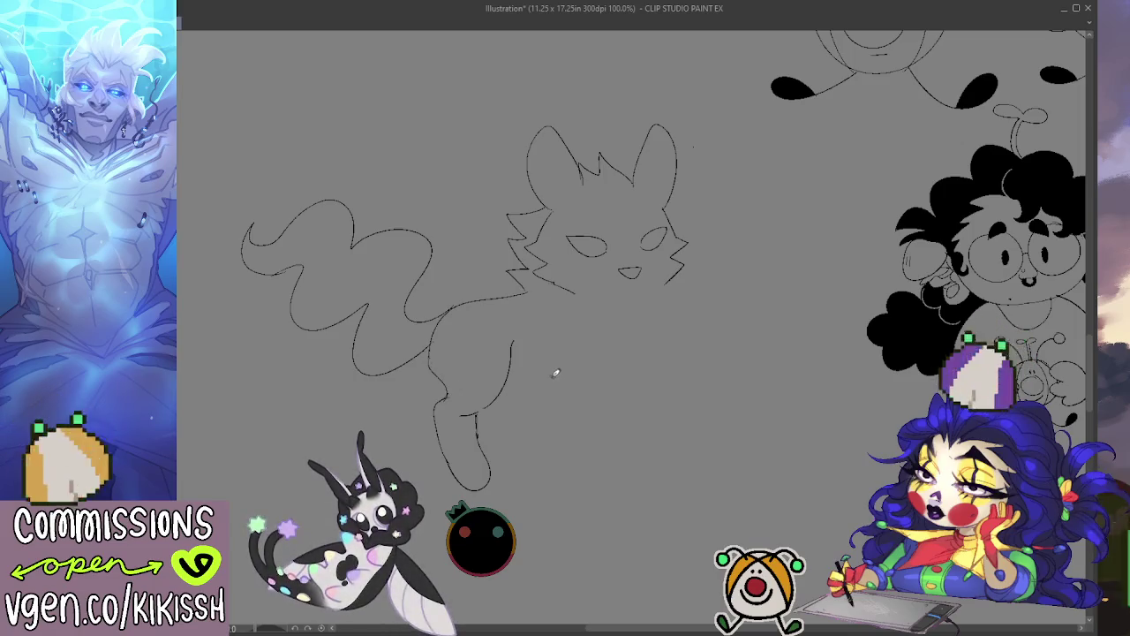
Redraw a short curved stroke, close the face with a chin line, and sketch a front leg.
key(ctrl+z)
drag(627, 365, 617, 404)
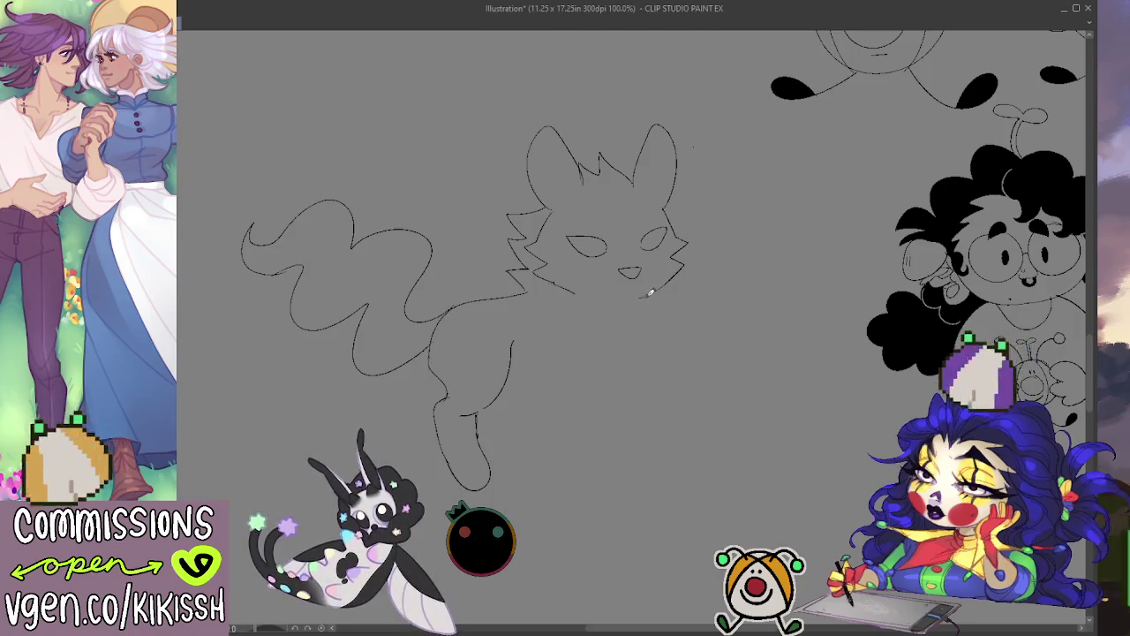
drag(650, 292, 578, 292)
key(e)
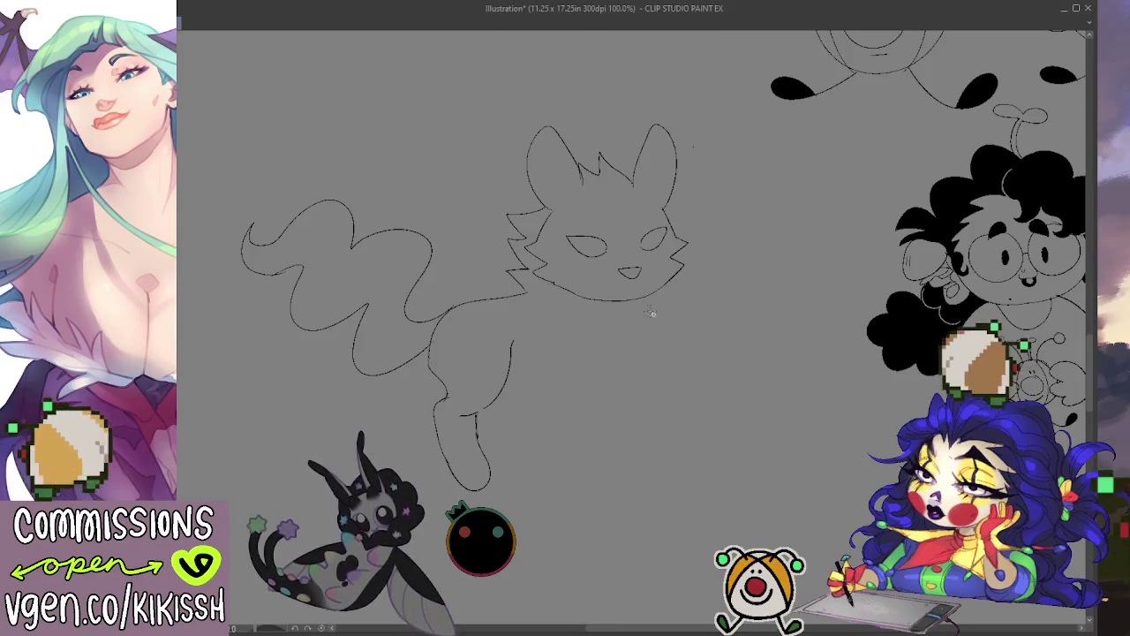
mouse_move(643, 295)
mouse_down()
mouse_move(633, 302)
mouse_move(661, 303)
mouse_move(654, 371)
mouse_move(622, 362)
mouse_move(589, 406)
mouse_up()
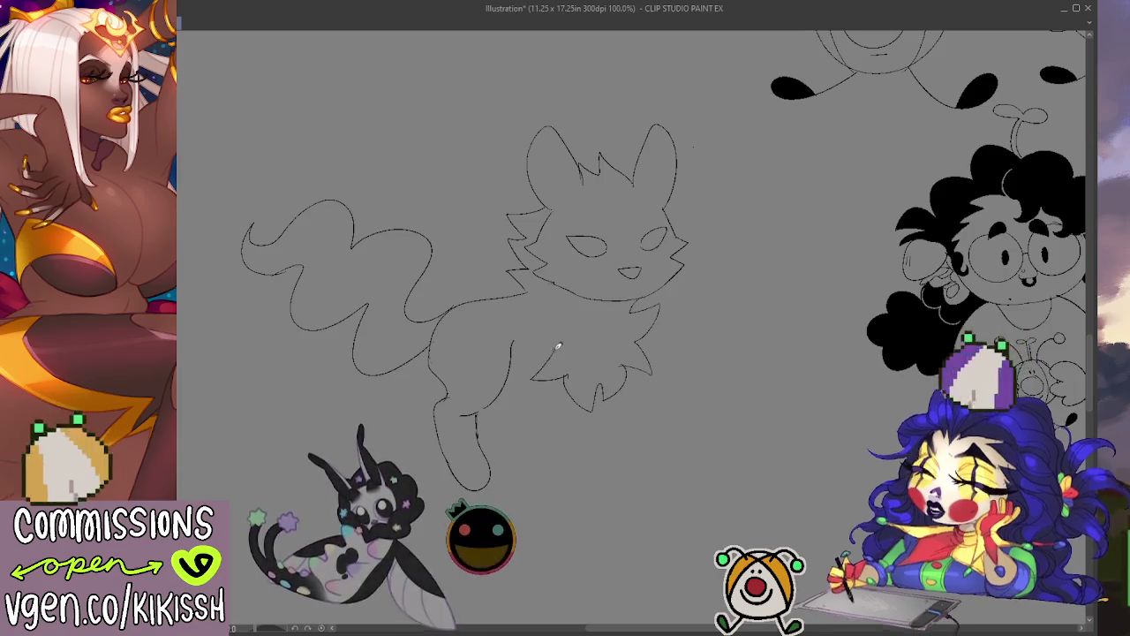
Add a chest fur curve and leg line, then erase both old ear outlines.
drag(536, 368, 527, 378)
drag(562, 342, 523, 311)
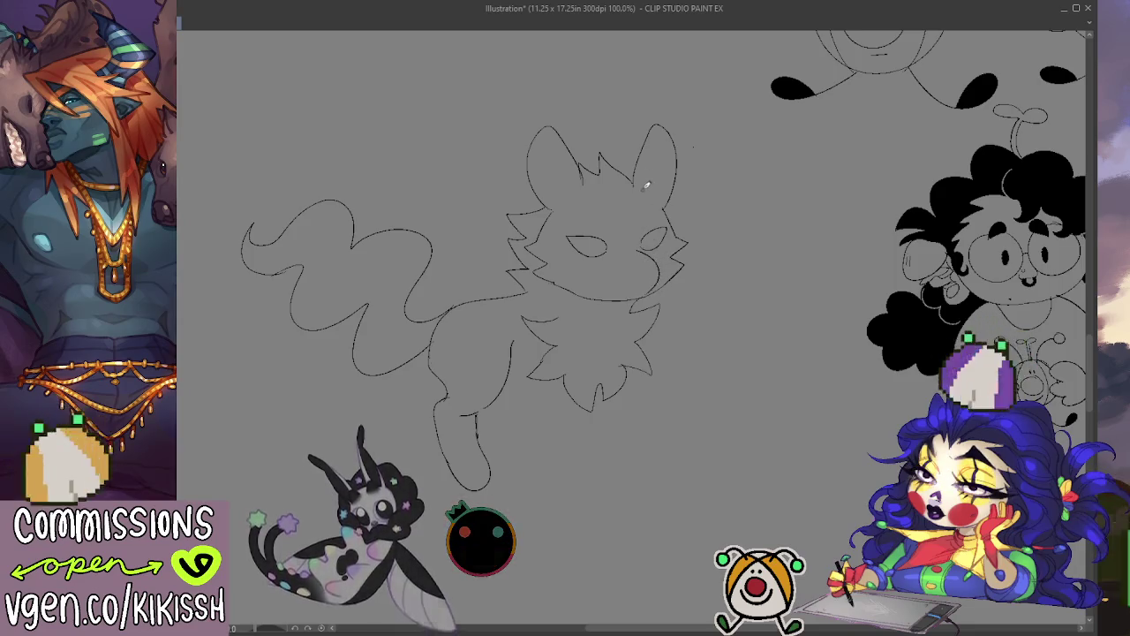
key(e)
drag(641, 173, 670, 195)
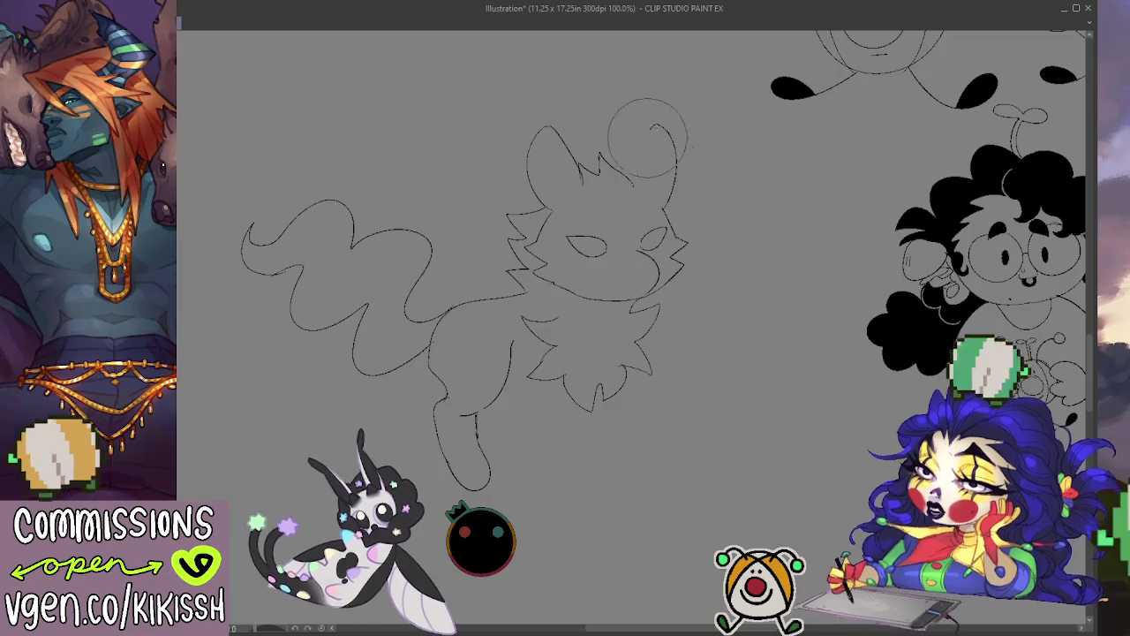
drag(574, 150, 540, 192)
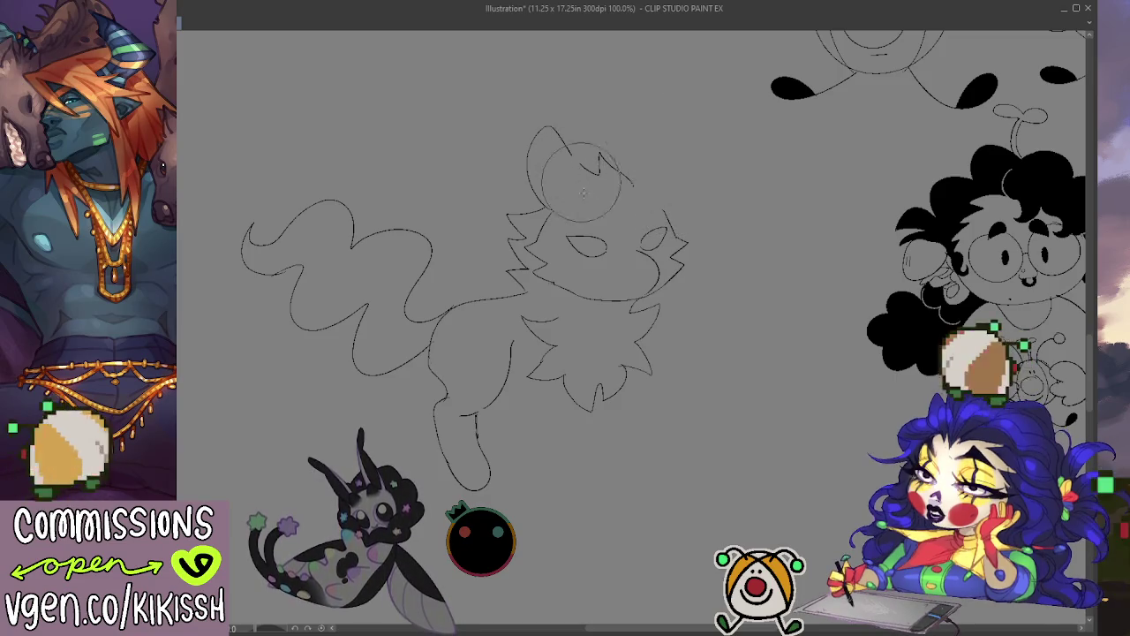
Redraw both ears taller, the right one rising to a pointed tip.
key(p)
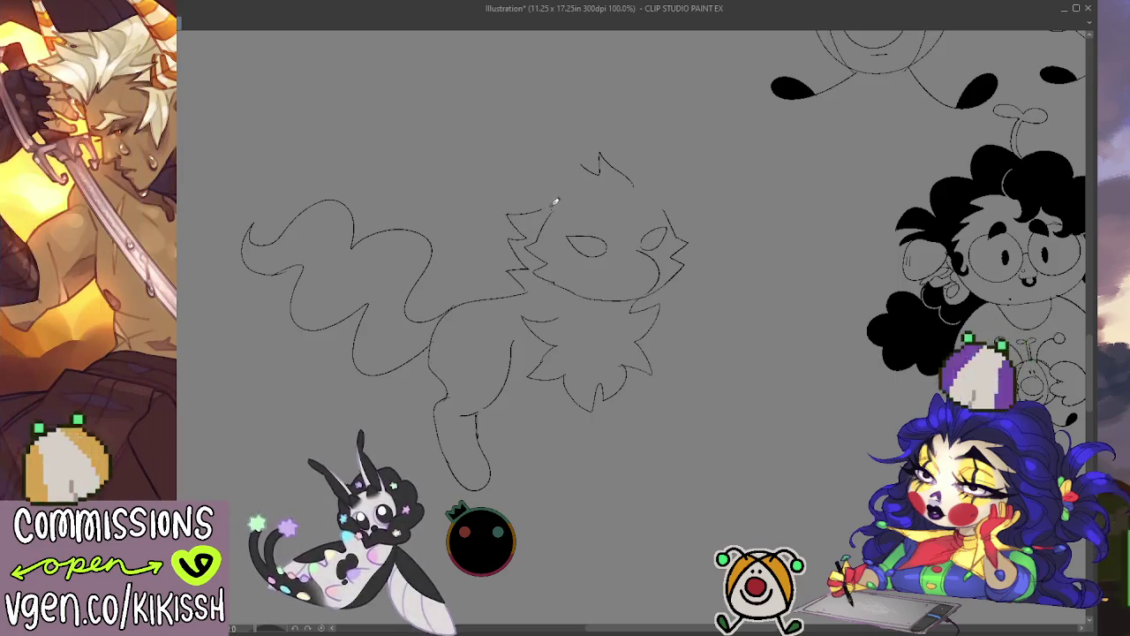
mouse_move(583, 169)
mouse_down()
mouse_move(559, 144)
mouse_move(548, 208)
mouse_up()
mouse_move(639, 177)
mouse_down()
mouse_move(671, 148)
mouse_move(678, 216)
mouse_up()
drag(661, 144, 668, 225)
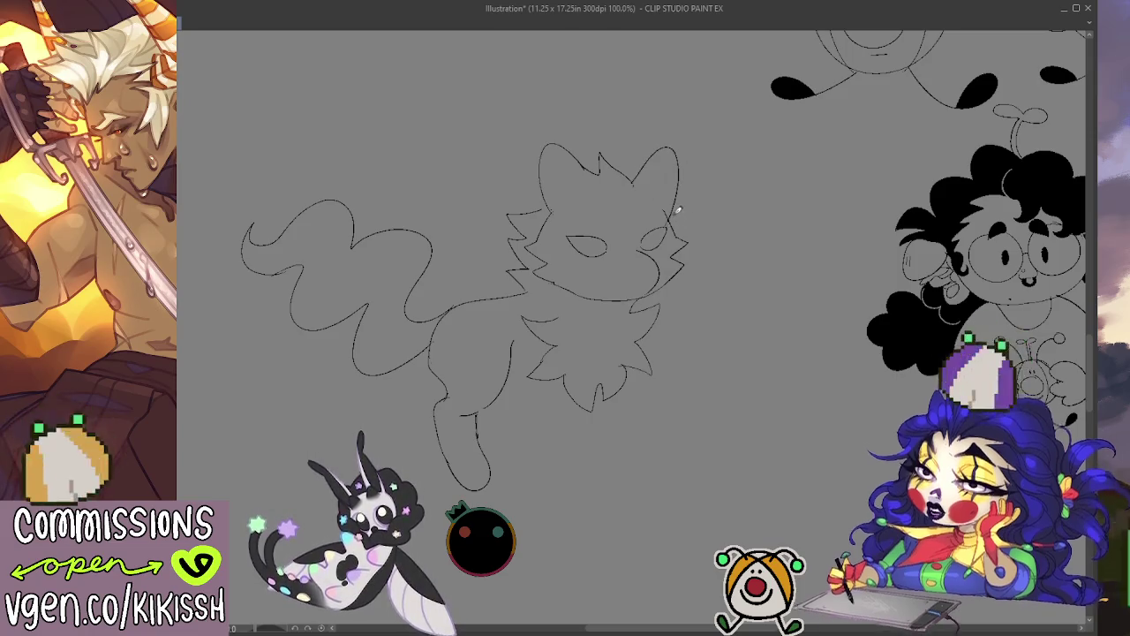
key(ctrl+z)
mouse_move(634, 181)
mouse_down()
mouse_move(671, 135)
mouse_move(678, 216)
mouse_up()
key(ctrl+z)
mouse_move(634, 180)
mouse_down()
mouse_move(671, 135)
mouse_move(676, 219)
mouse_up()
mouse_move(630, 178)
mouse_down()
mouse_move(664, 134)
mouse_move(673, 222)
mouse_up()
mouse_move(634, 171)
mouse_down()
mouse_move(661, 134)
mouse_move(666, 214)
mouse_up()
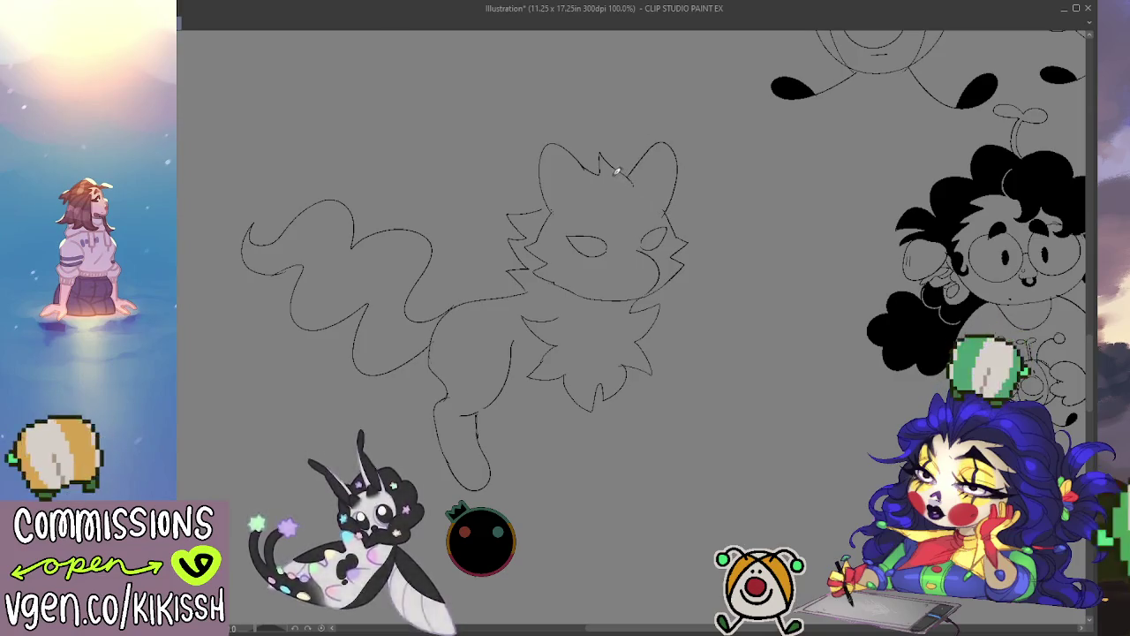
Erase the eyes from the face and extend the chest fur line downward.
key(e)
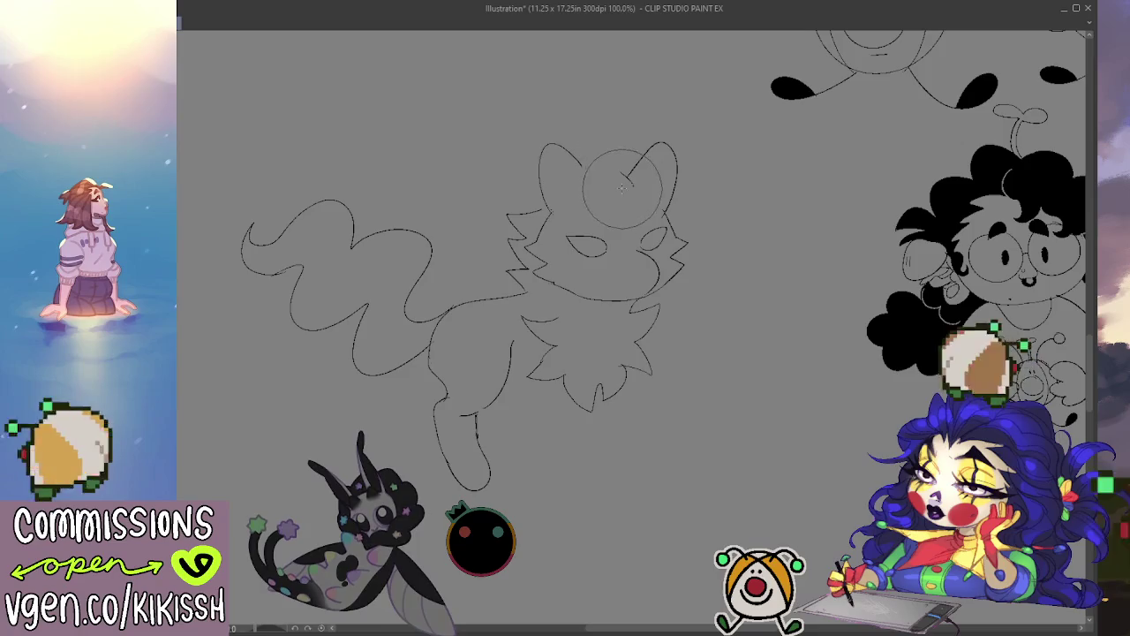
mouse_move(600, 224)
mouse_down()
mouse_move(575, 239)
mouse_move(658, 245)
mouse_up()
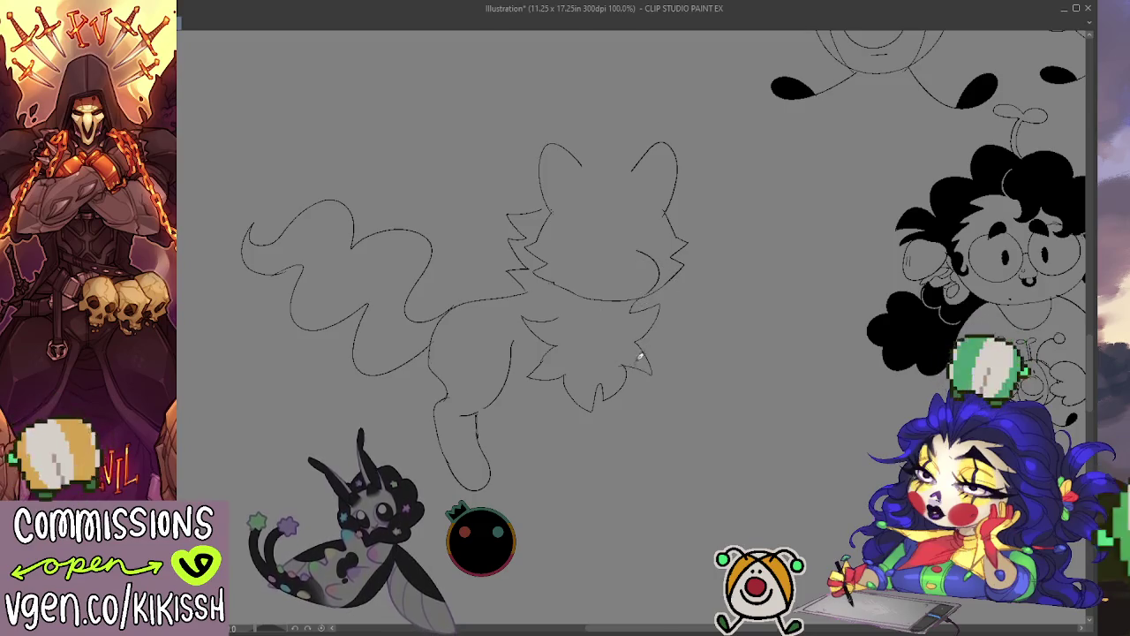
drag(643, 342, 644, 446)
Sketch two front legs and a belly curve under the chest, ending in rounded paws.
key(ctrl+z)
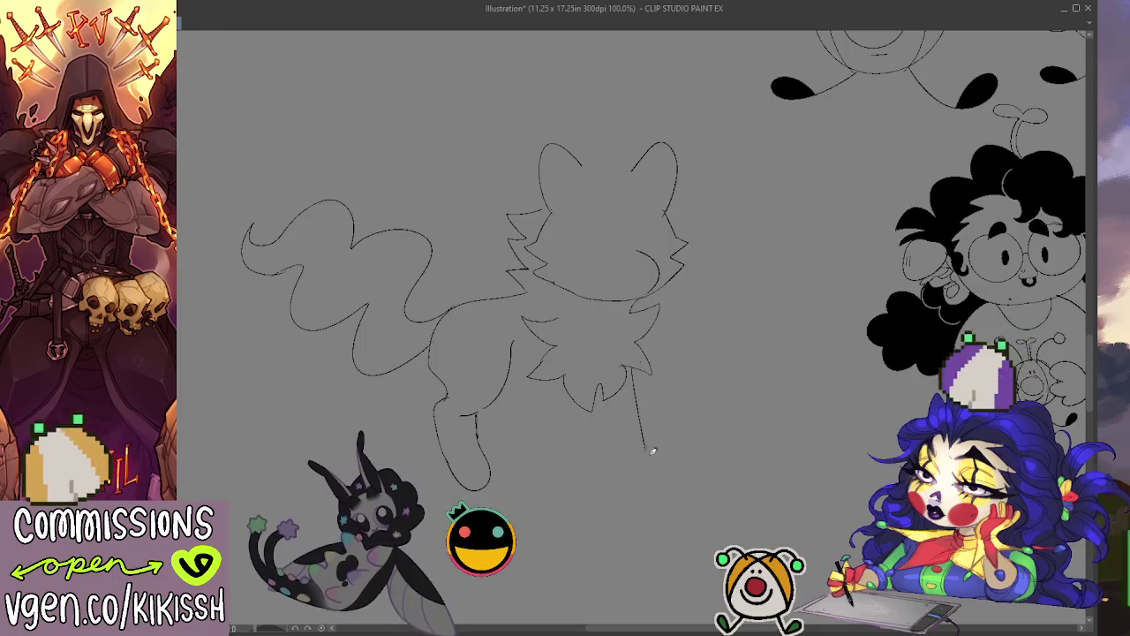
key(ctrl+z)
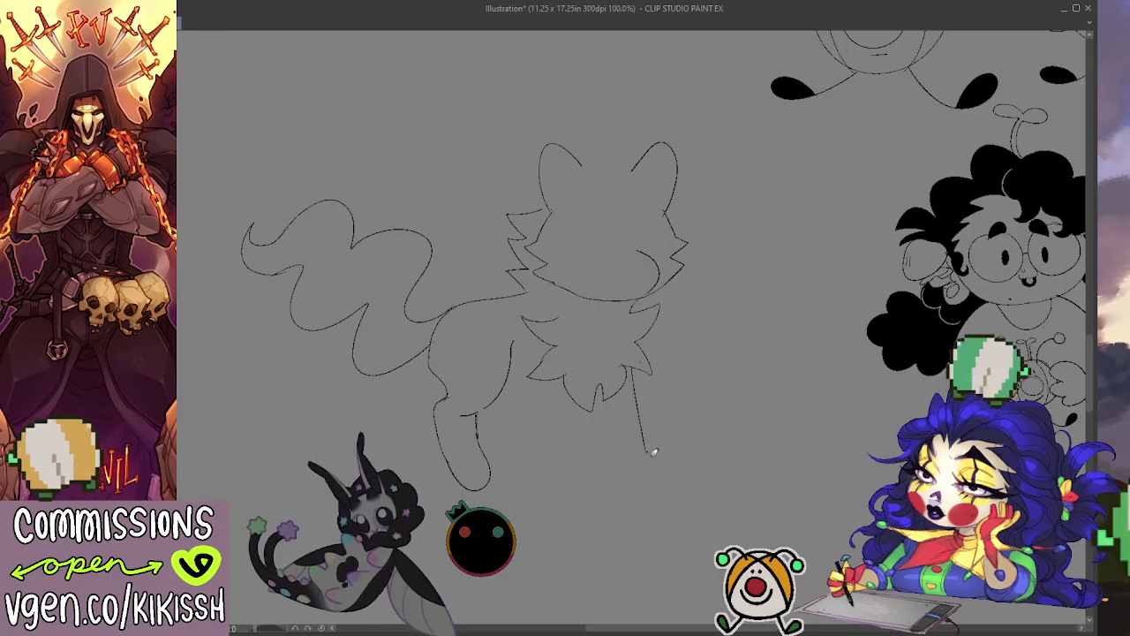
mouse_move(648, 447)
mouse_down()
mouse_move(639, 490)
mouse_move(620, 473)
mouse_up()
drag(600, 389, 606, 424)
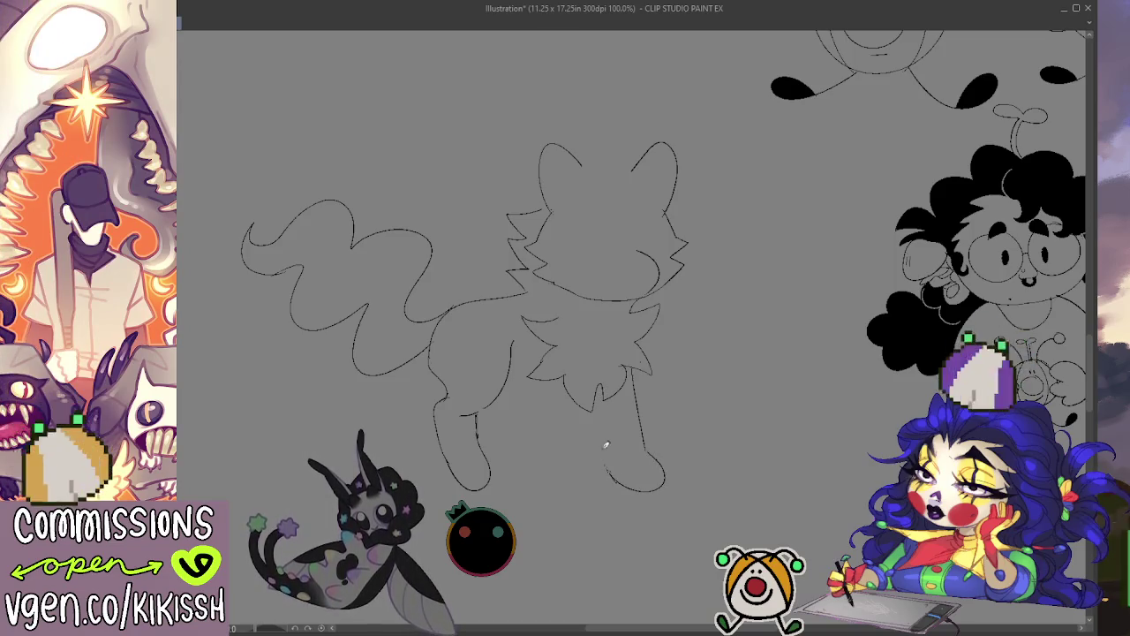
key(ctrl+z)
key(ctrl+z)
key(ctrl+z)
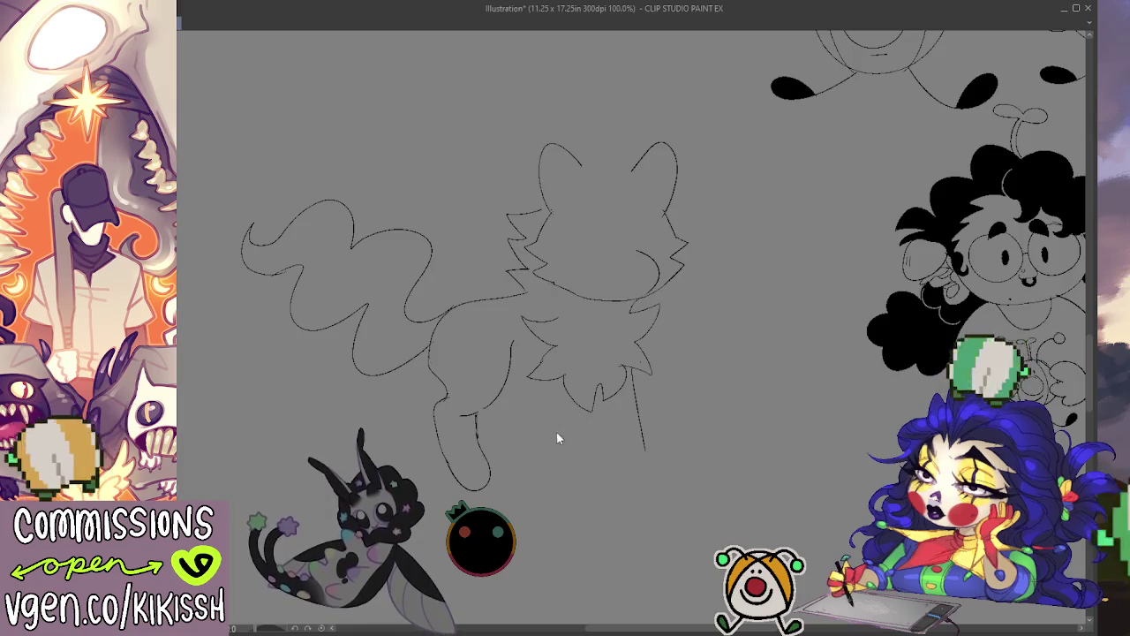
drag(536, 390, 531, 459)
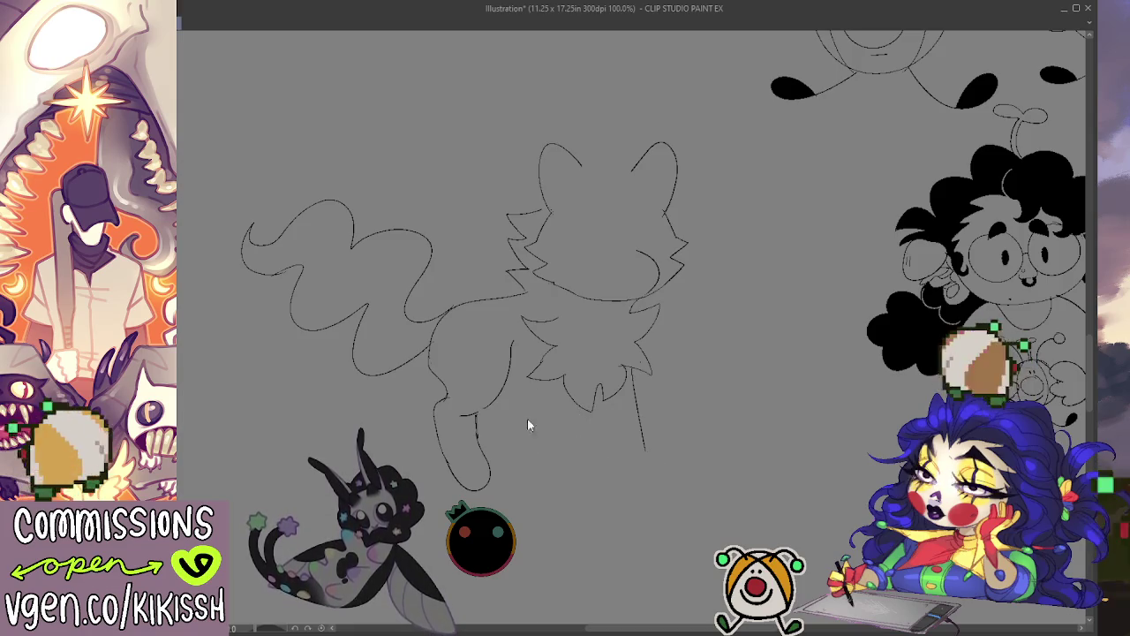
mouse_move(508, 388)
mouse_down()
mouse_move(551, 405)
mouse_move(548, 456)
mouse_move(574, 479)
mouse_move(584, 412)
mouse_move(631, 480)
mouse_move(665, 465)
mouse_up()
key(ctrl+z)
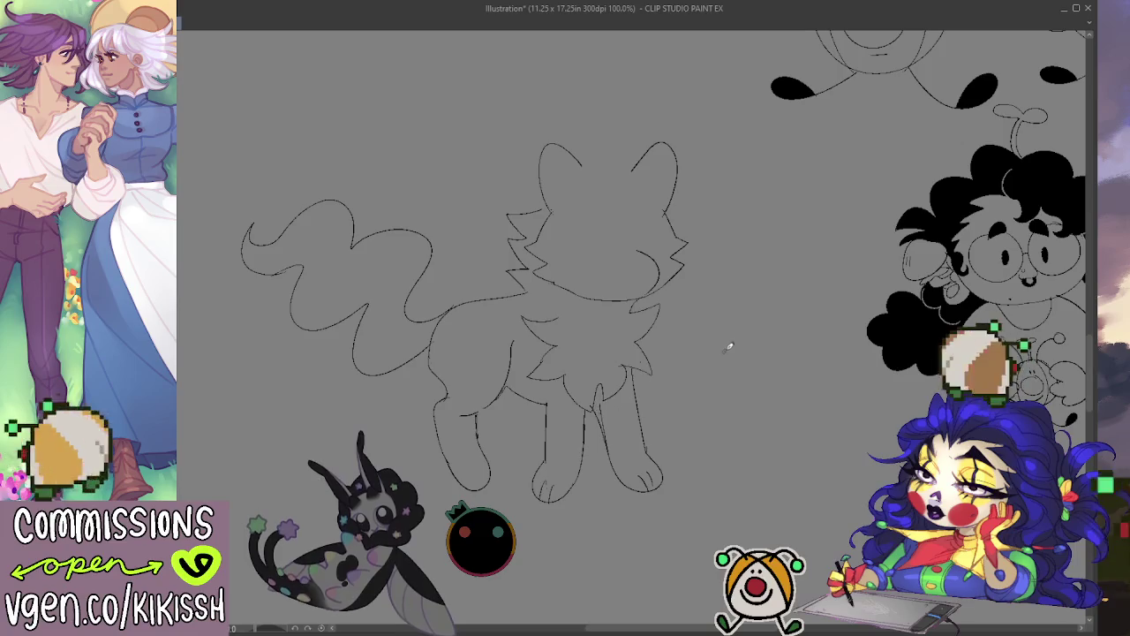
scroll(726, 349, up, 1)
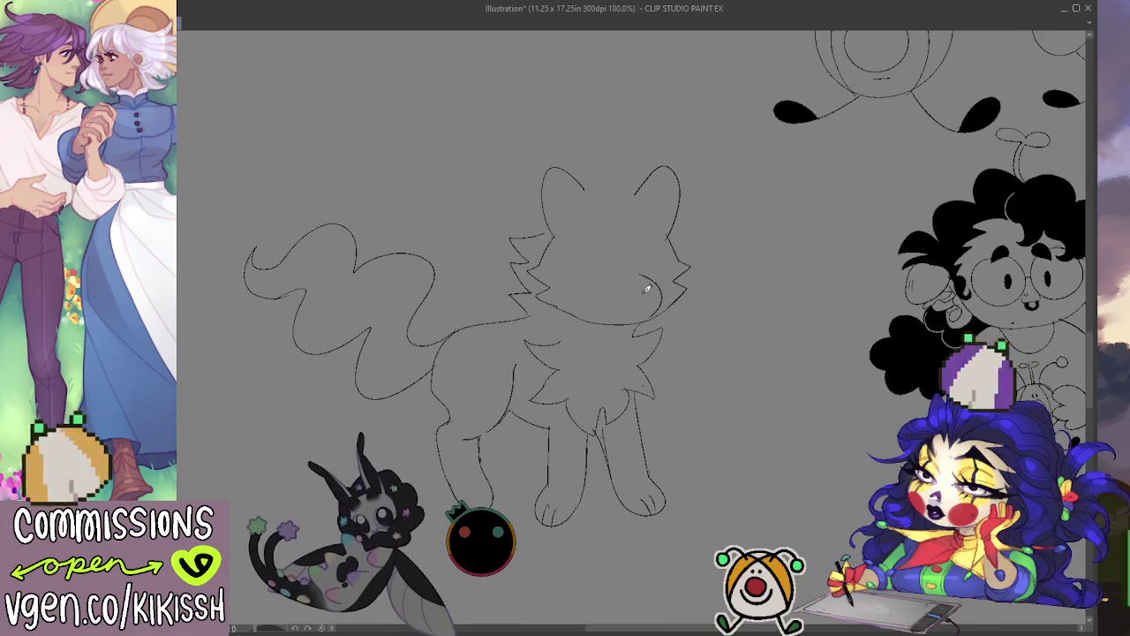
Redraw the wolf's left and right eye arcs, undoing the first attempts.
key(ctrl+z)
mouse_move(576, 251)
mouse_down()
mouse_move(602, 247)
mouse_move(576, 255)
mouse_up()
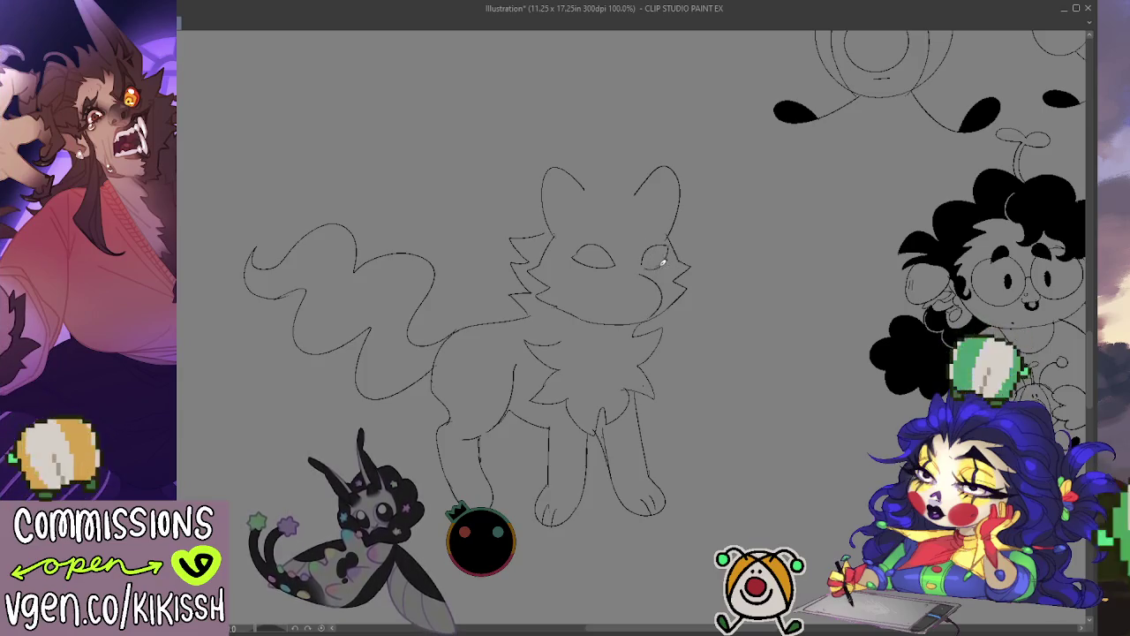
key(ctrl+z)
key(ctrl+z)
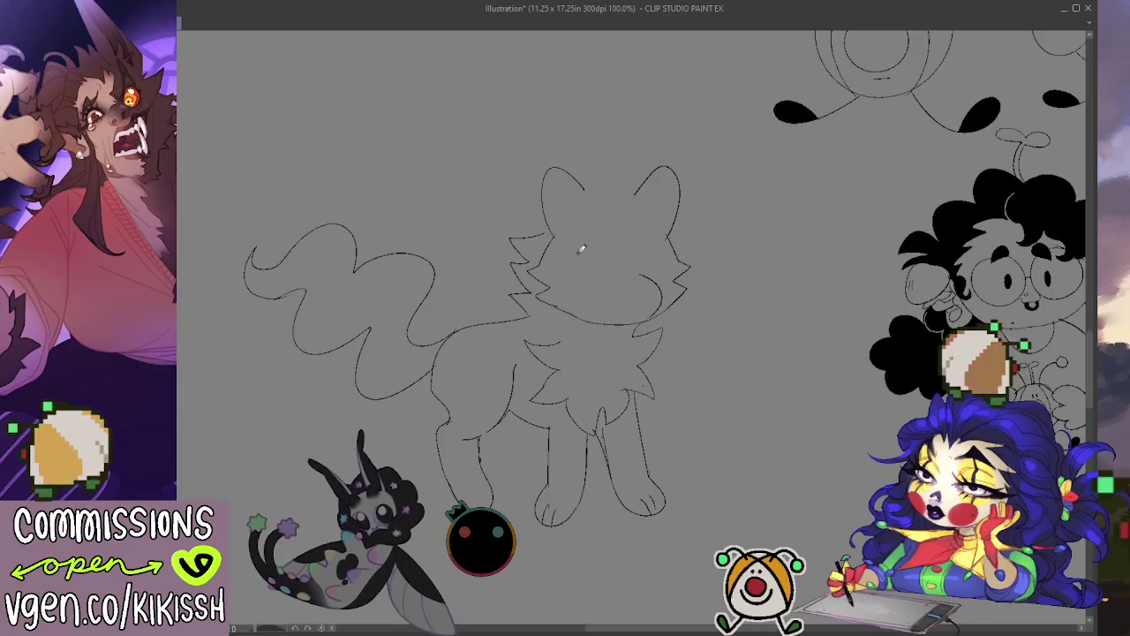
drag(613, 261, 584, 246)
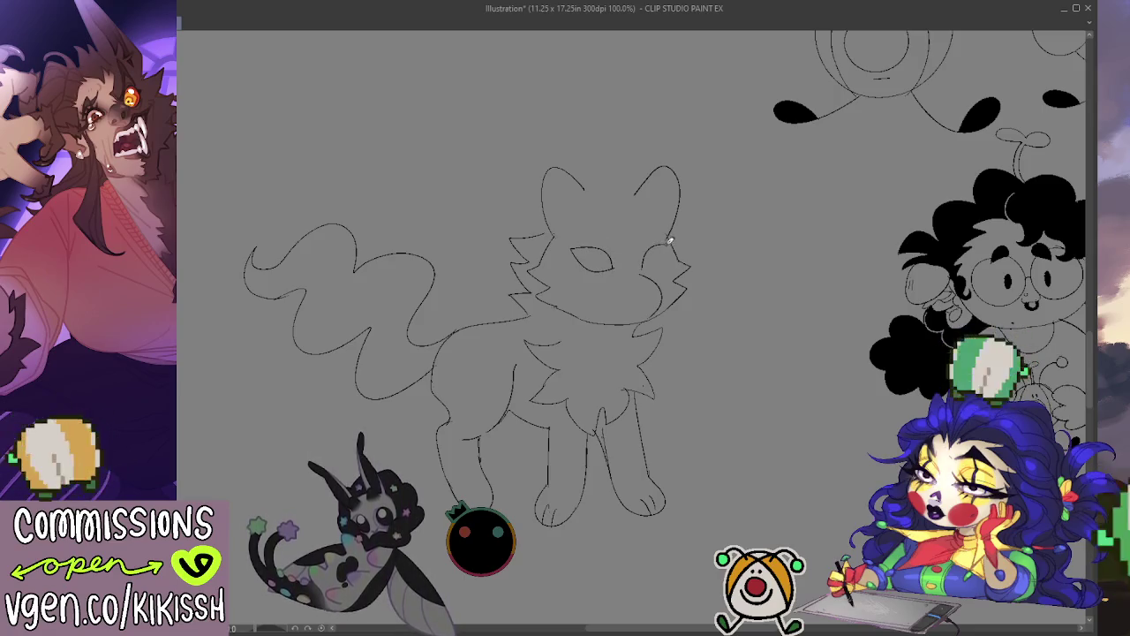
drag(671, 254, 646, 267)
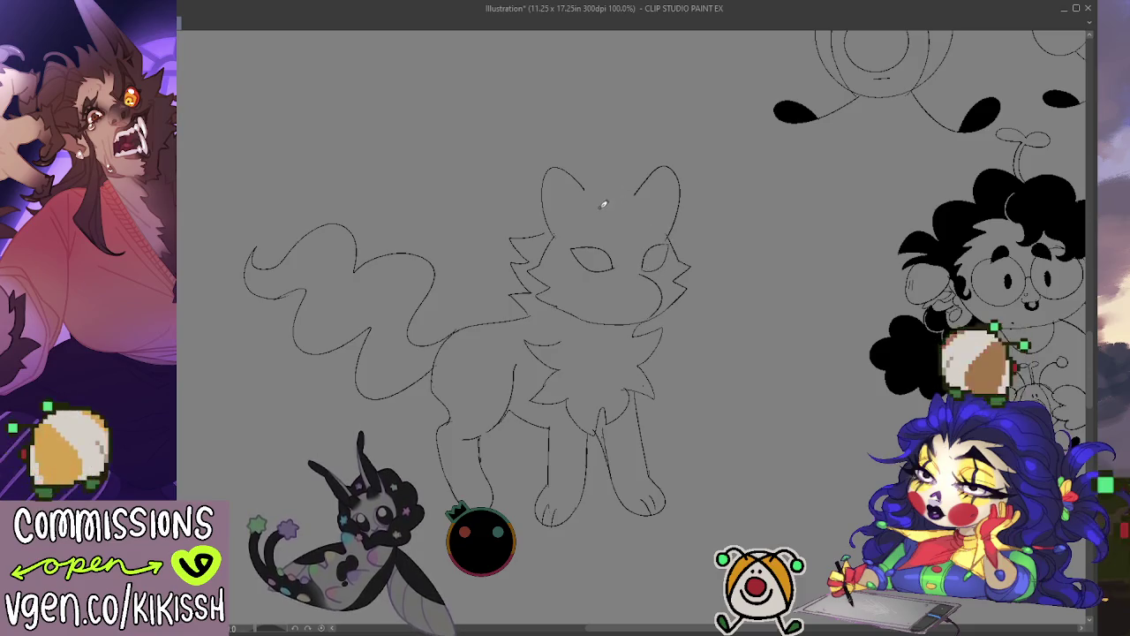
Erase the stray stroke between the ears and add a fur tuft to the head's upper left.
mouse_move(605, 180)
mouse_down()
mouse_move(641, 198)
mouse_move(587, 187)
mouse_up()
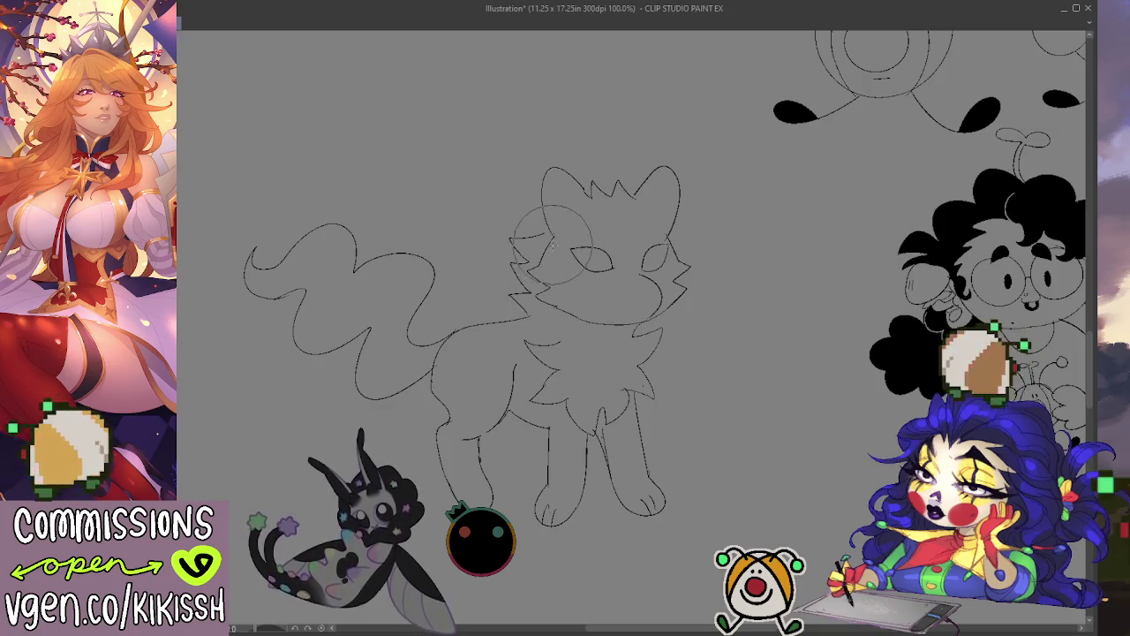
drag(590, 276, 600, 323)
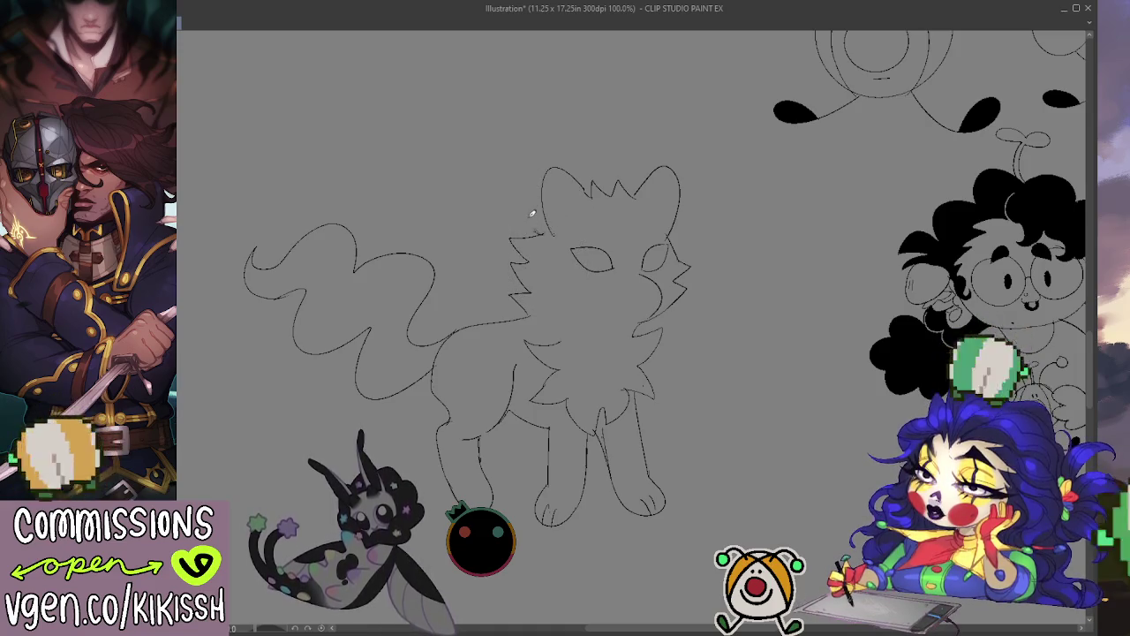
drag(528, 210, 546, 231)
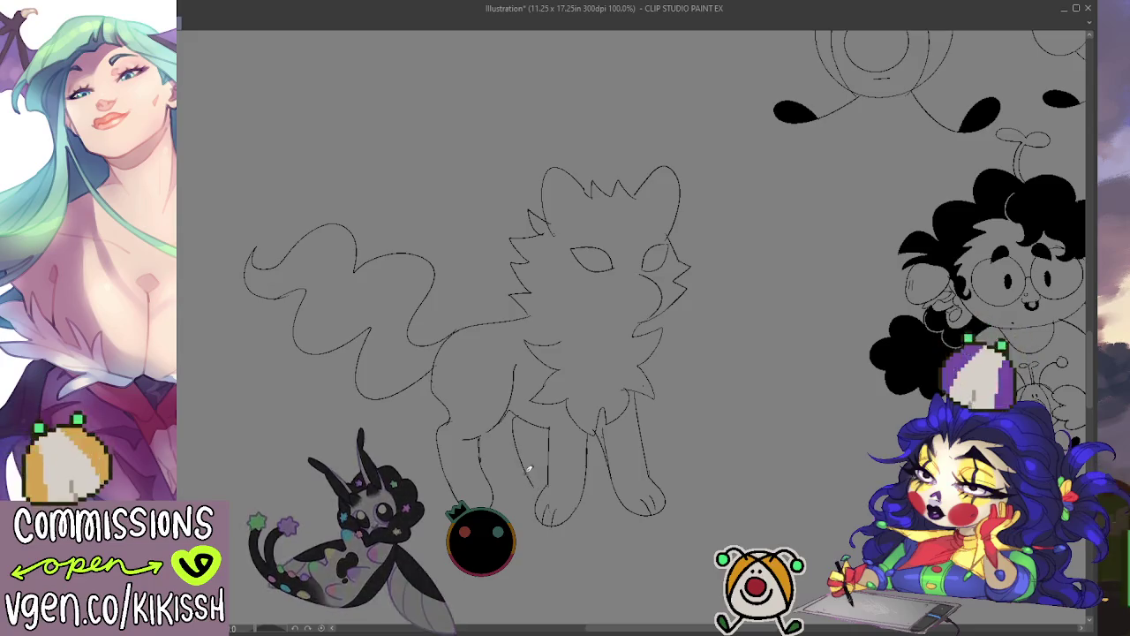
Redraw the inner front leg line and return to the fine pen.
key(ctrl+z)
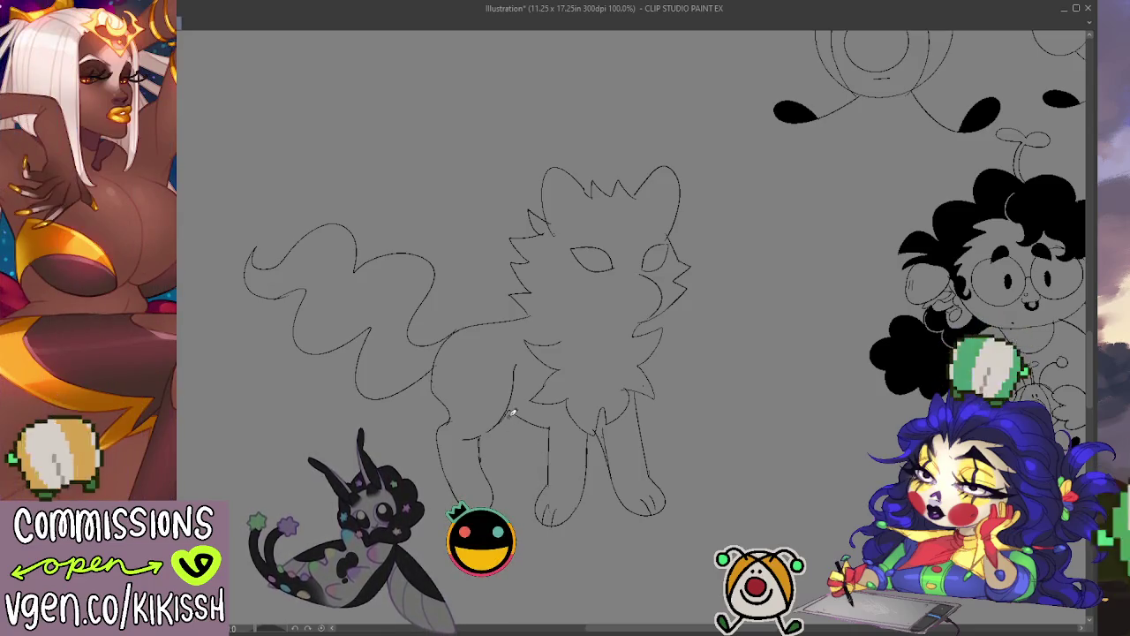
mouse_move(506, 417)
mouse_down()
mouse_move(525, 493)
mouse_move(540, 484)
mouse_up()
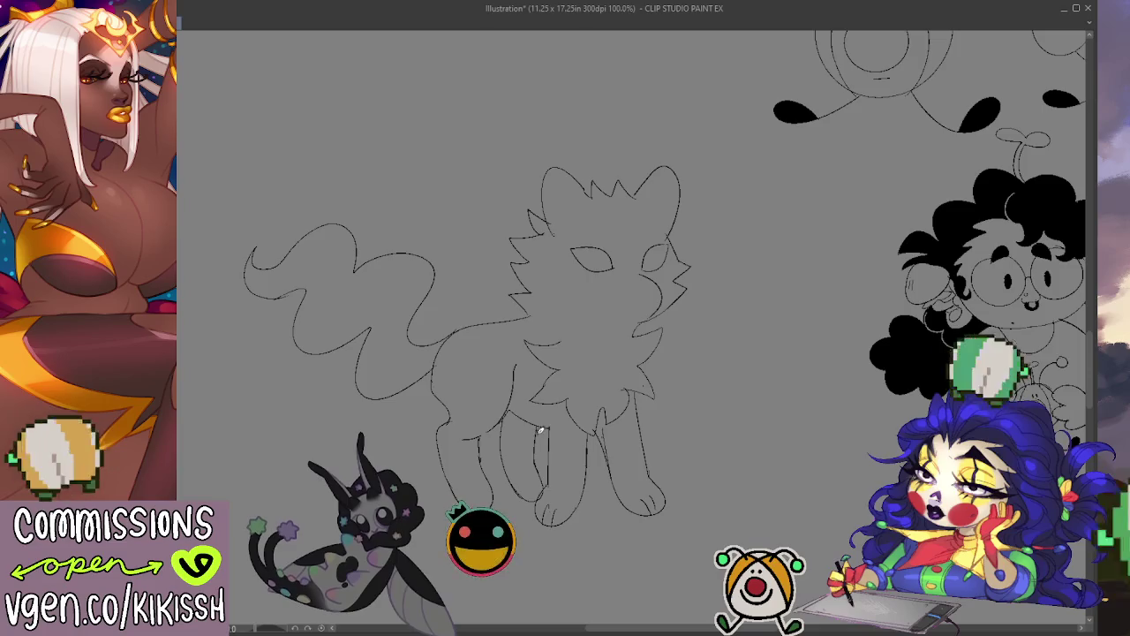
key(e)
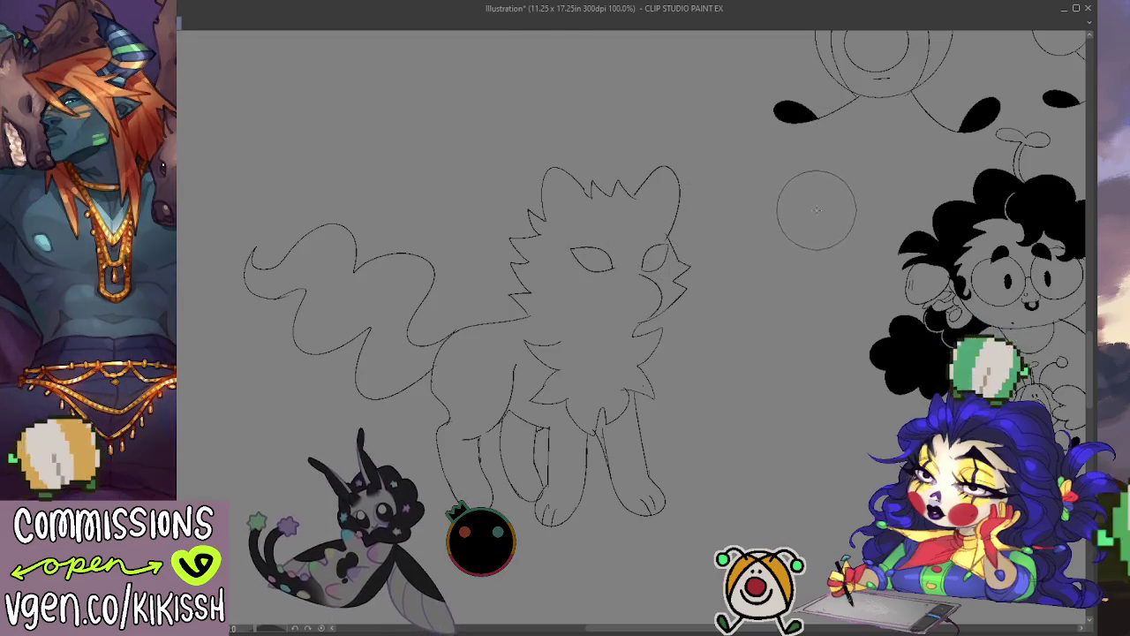
key(p)
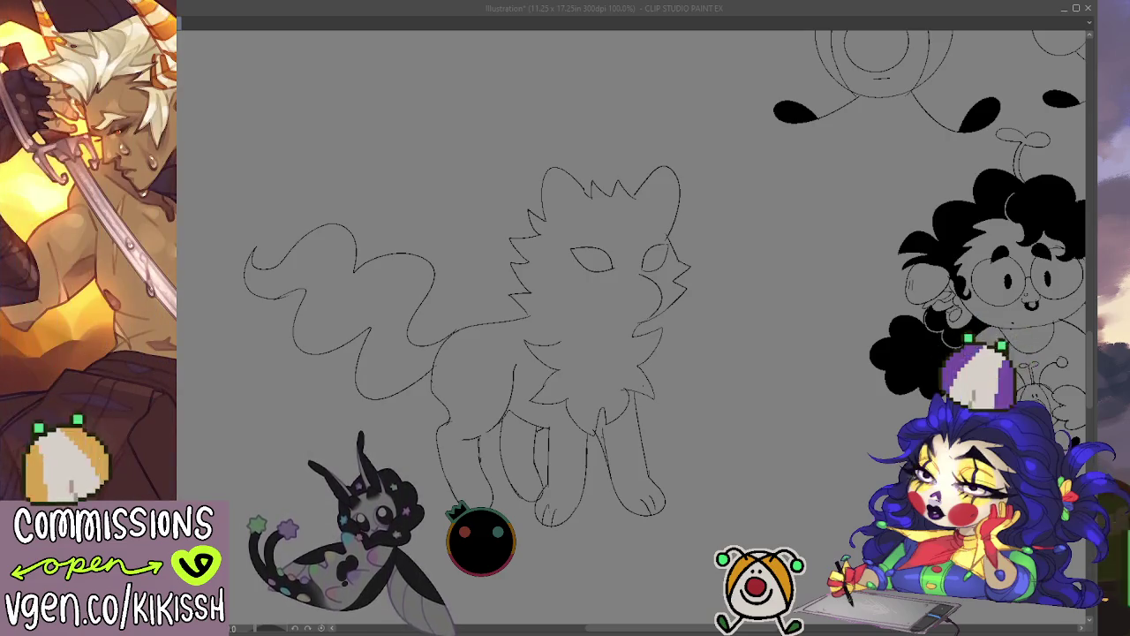
click(582, 308)
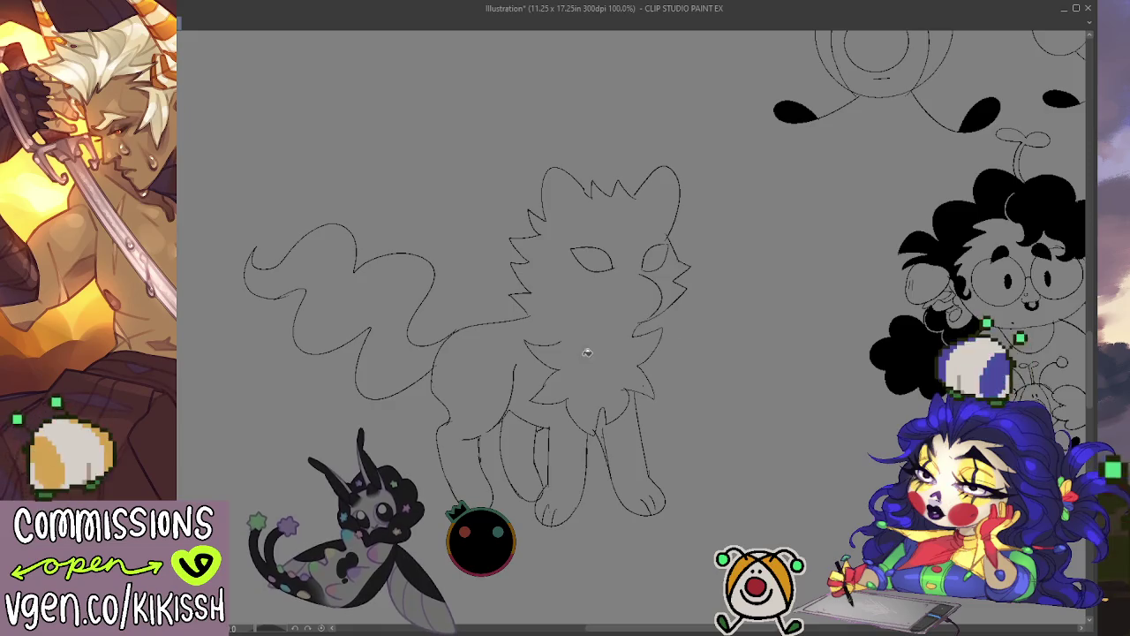
Fill the wolf's head, body and legs black, redoing the spilled left-leg fills.
click(588, 352)
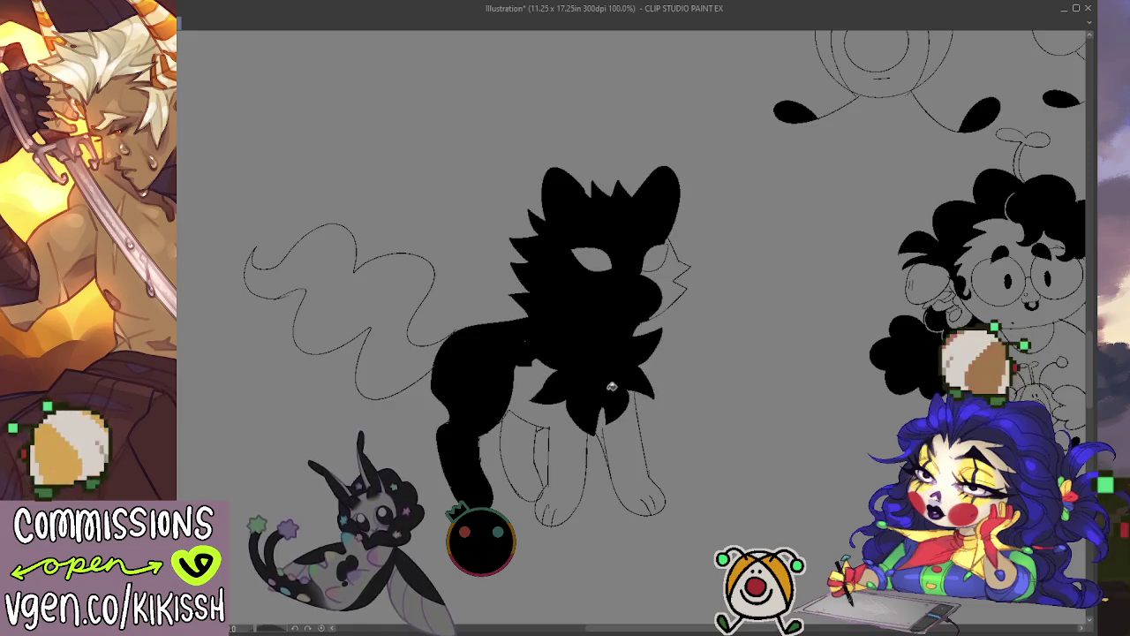
click(618, 437)
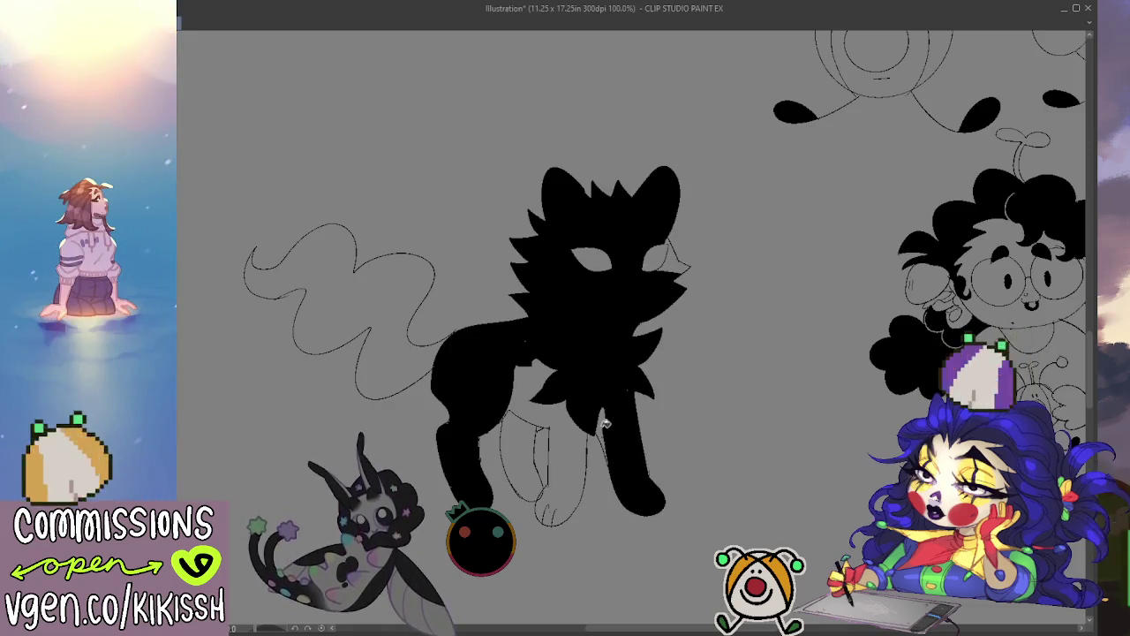
click(604, 433)
click(565, 437)
click(534, 442)
key(ctrl+z)
key(ctrl+z)
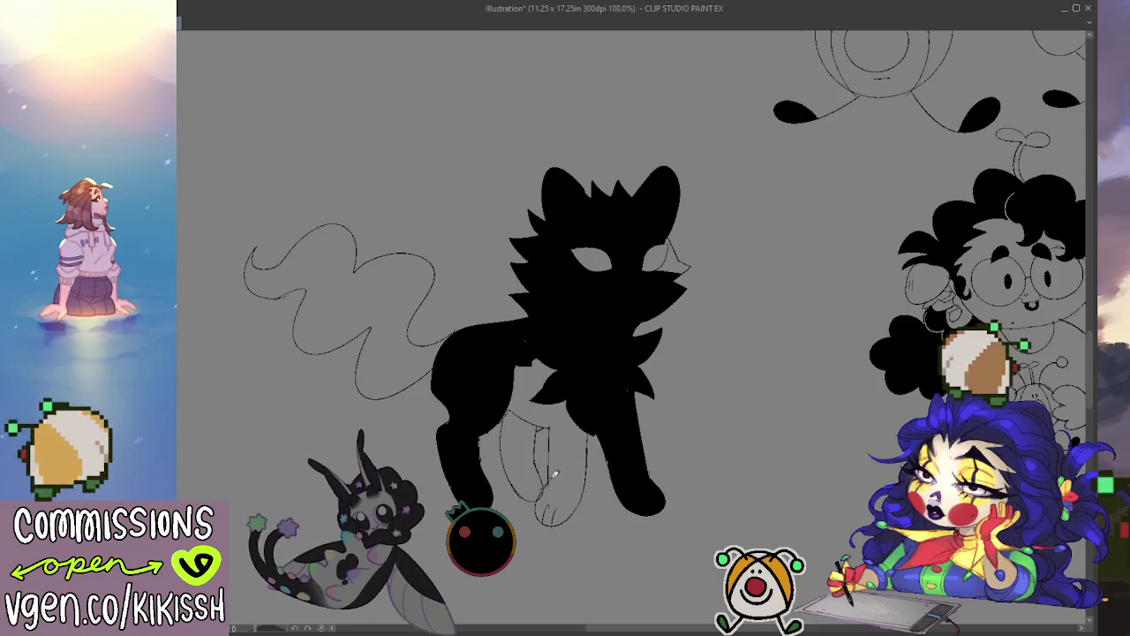
click(549, 468)
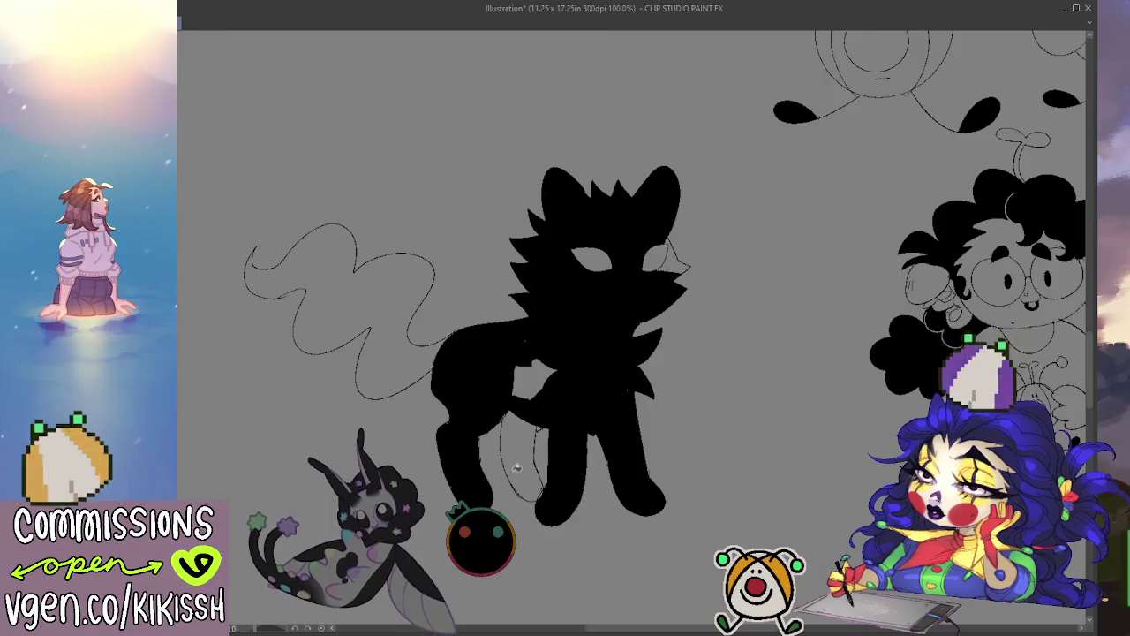
Fill the chest gaps, wavy tail, remaining silhouette gap and cheek fluff black.
click(517, 468)
click(534, 379)
click(540, 375)
click(434, 346)
click(677, 263)
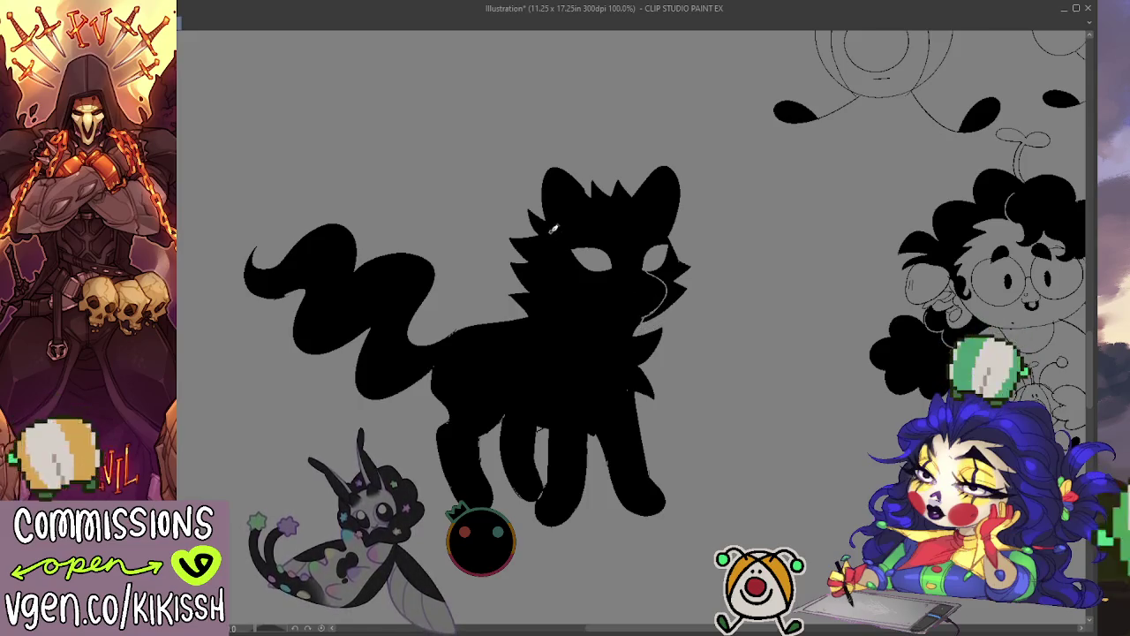
Draw a shorter white line marking the wolf's cheek, replacing an overlong one.
drag(534, 273, 563, 304)
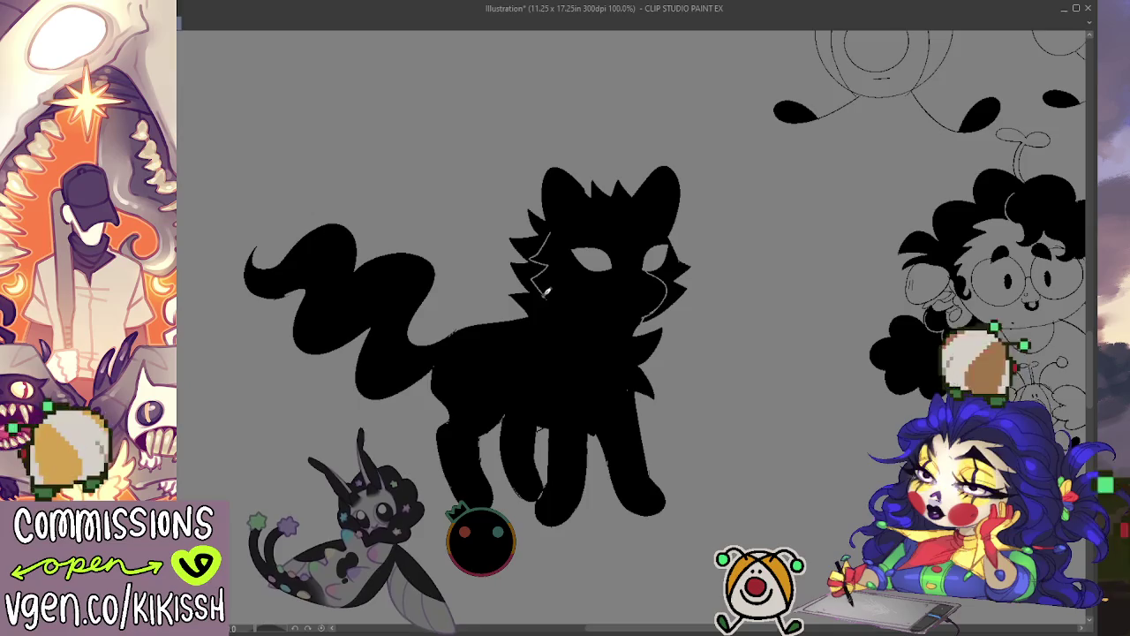
key(ctrl+z)
mouse_move(547, 234)
mouse_down()
mouse_move(535, 281)
mouse_move(574, 336)
mouse_move(618, 381)
mouse_move(656, 381)
mouse_up()
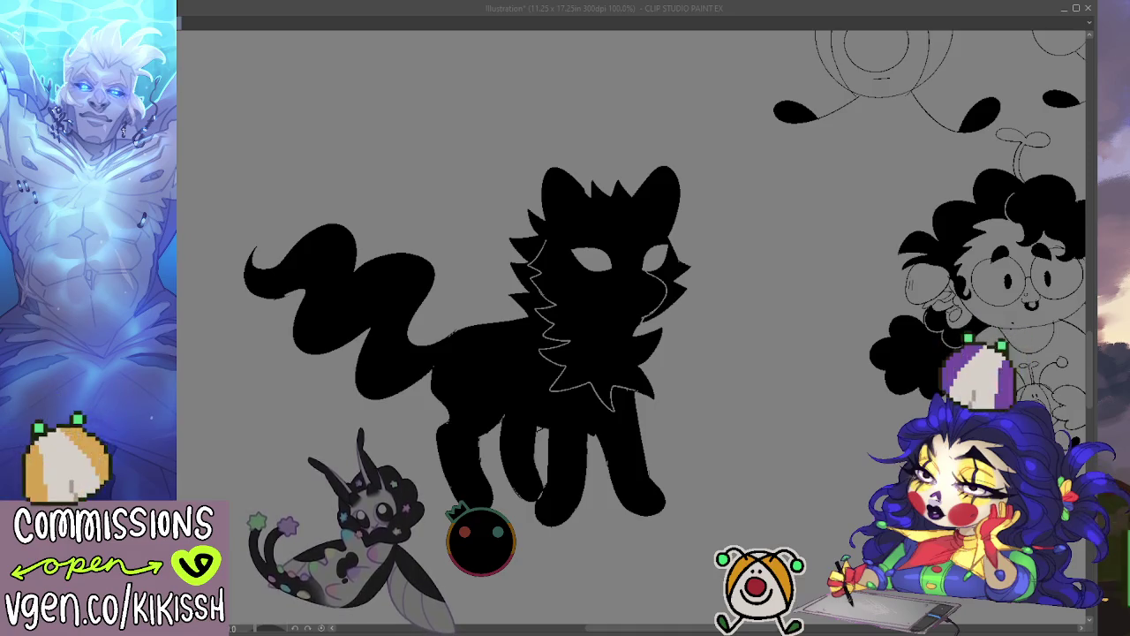
click(603, 267)
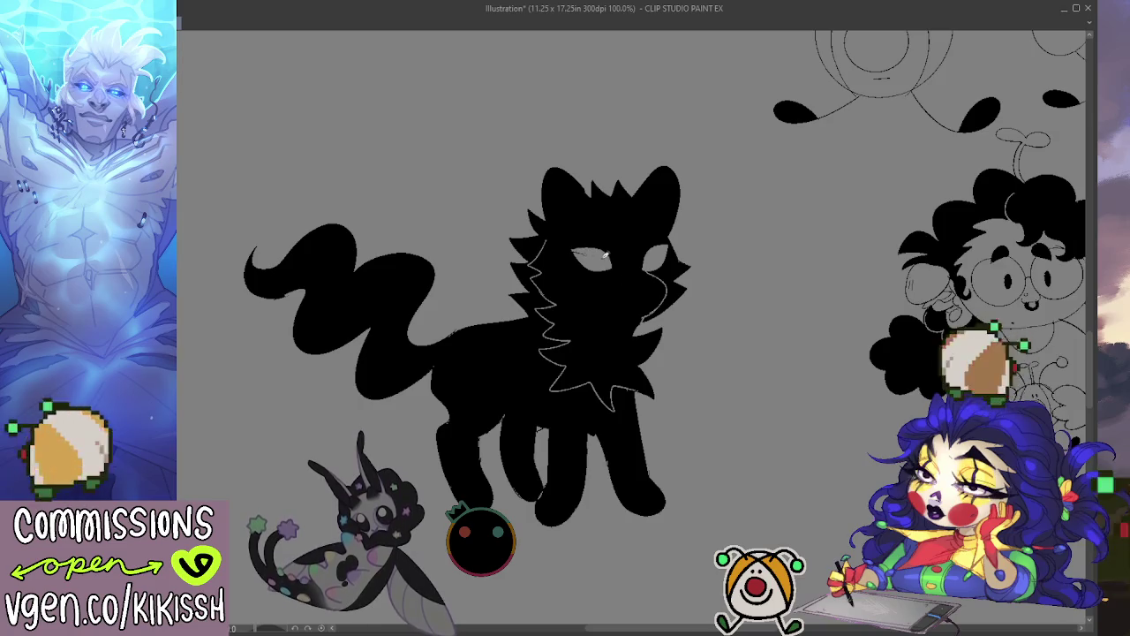
Add white strokes outlining both eyes, then paint over the eyes to darken them.
drag(603, 255, 575, 259)
drag(669, 253, 645, 264)
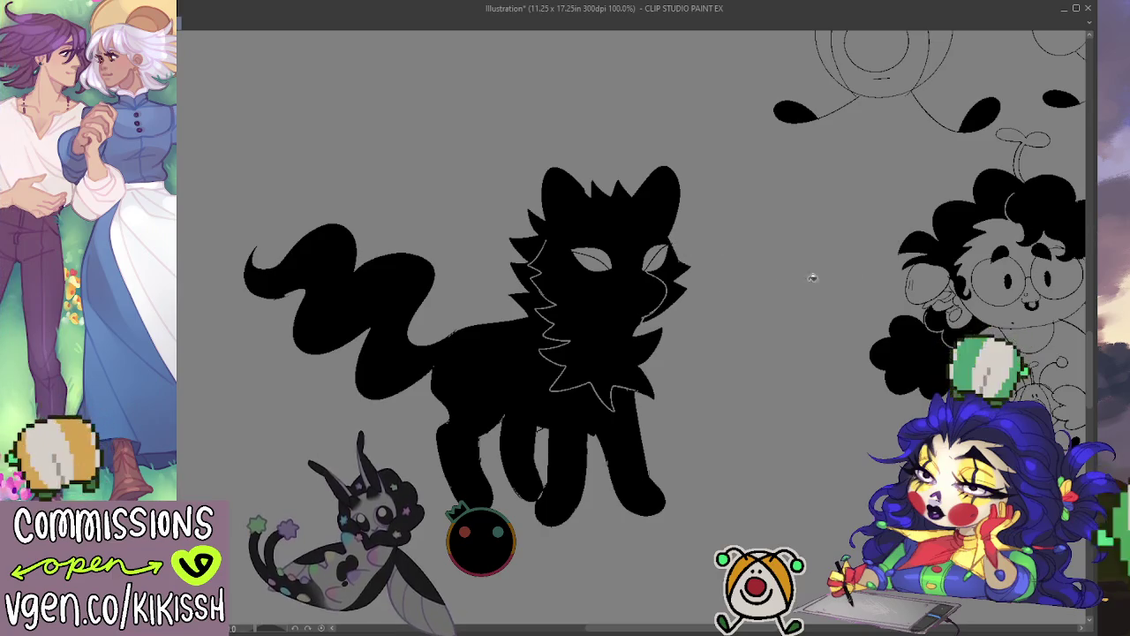
drag(664, 252, 573, 259)
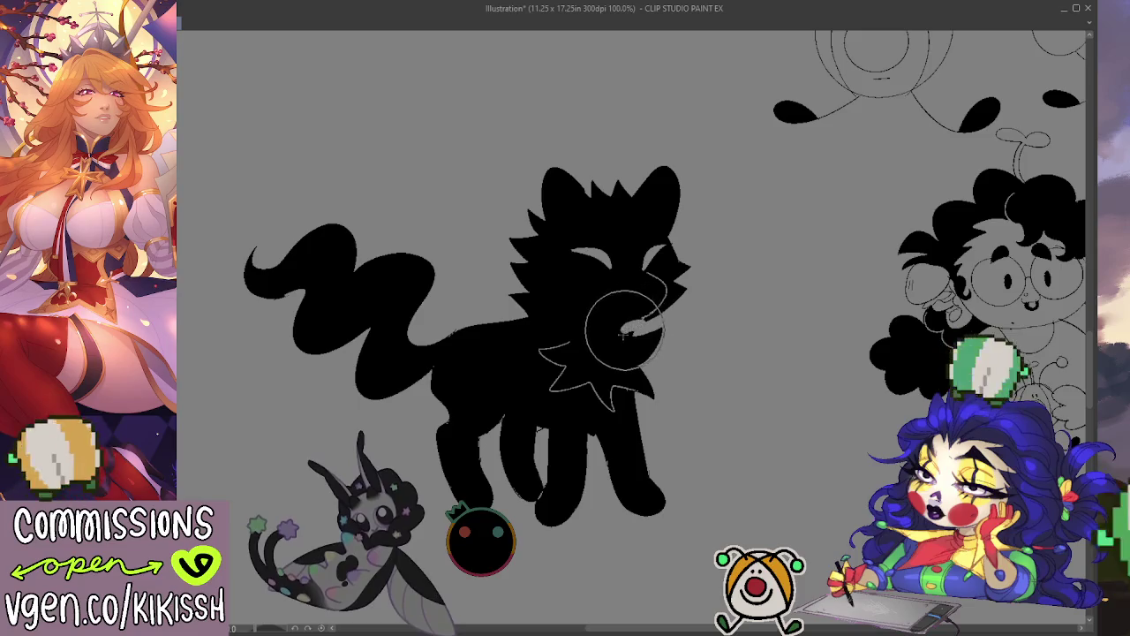
With a smaller brush, black in the lower jaw, right cheek and eyes, removing the old outlines.
key([)
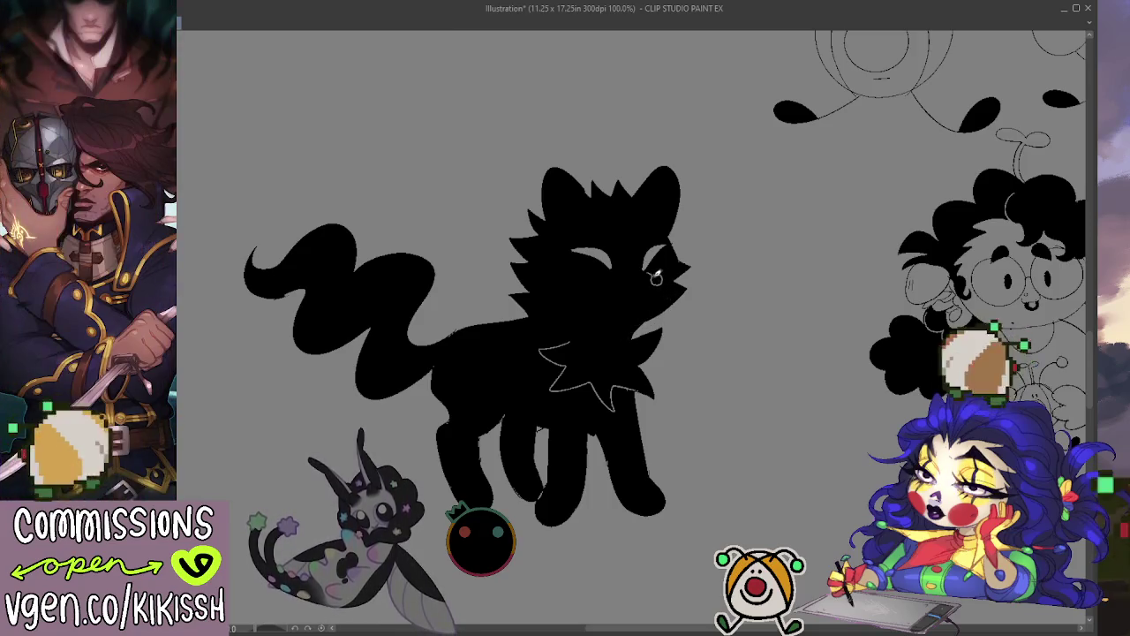
mouse_move(632, 318)
mouse_down()
mouse_move(671, 297)
mouse_move(679, 311)
mouse_up()
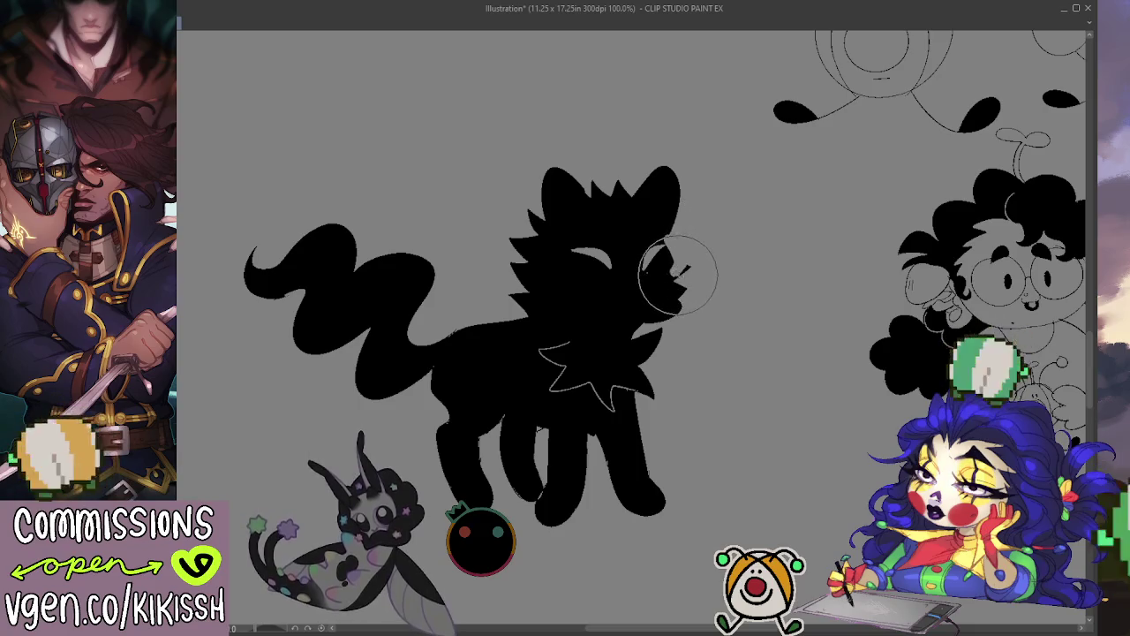
drag(678, 265, 671, 251)
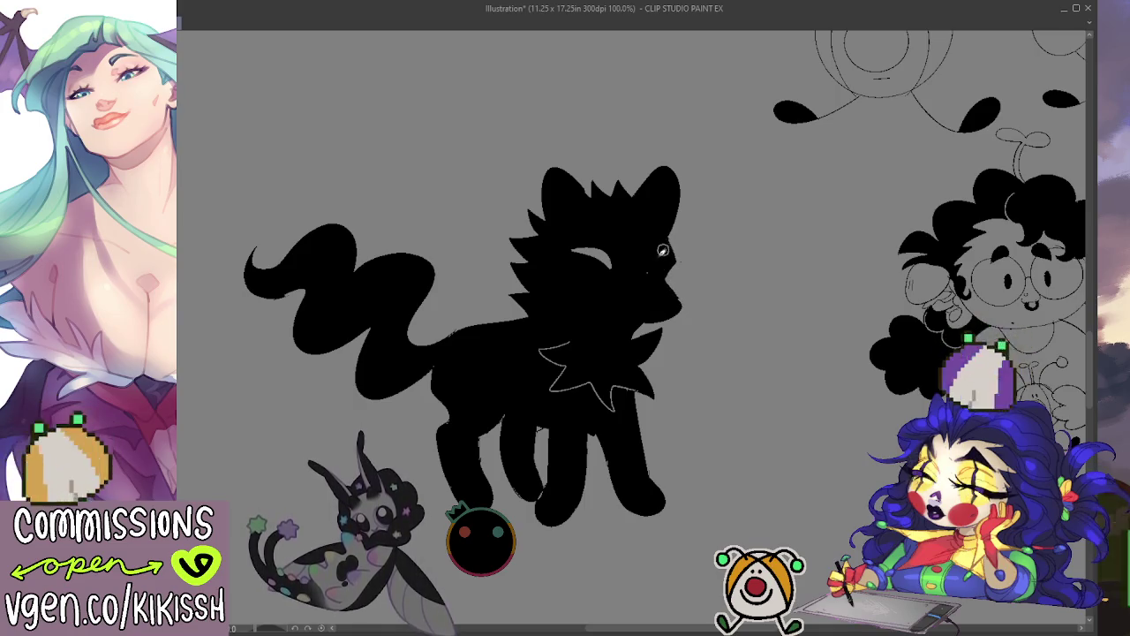
drag(628, 265, 598, 255)
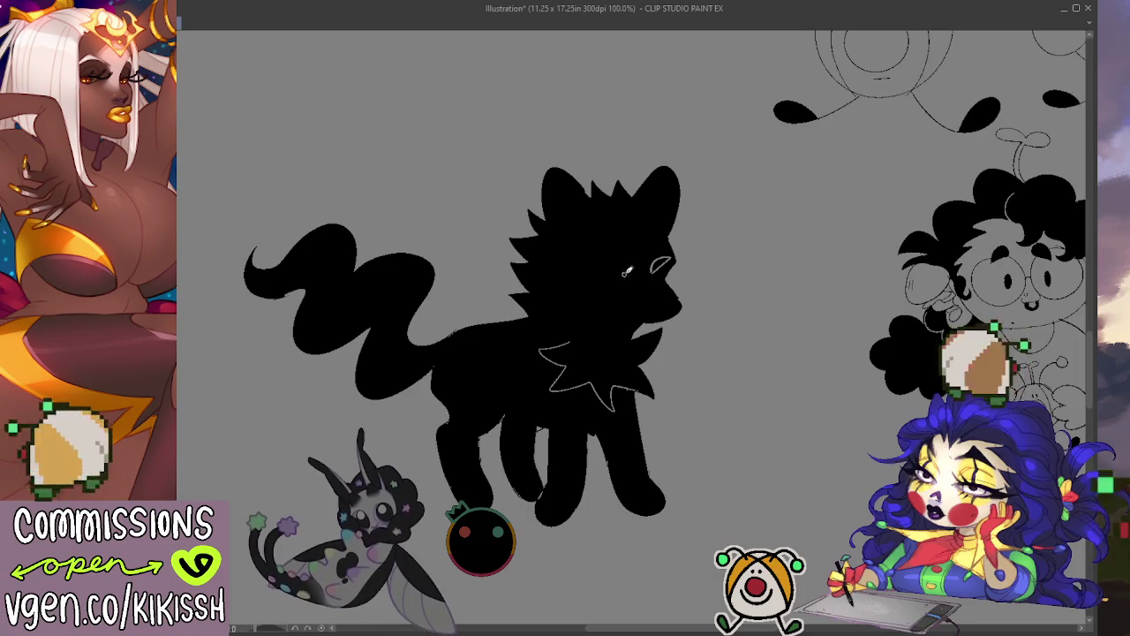
mouse_move(623, 274)
mouse_down()
mouse_move(668, 263)
mouse_move(669, 248)
mouse_move(667, 261)
mouse_up()
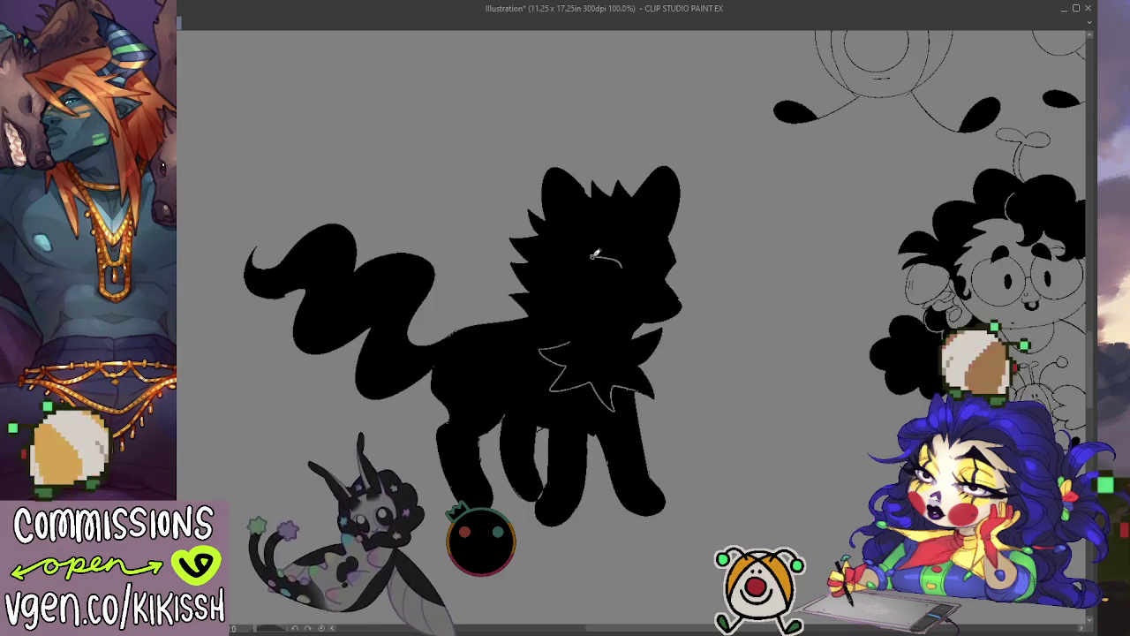
Outline the left eye in white and redraw the right eye outline.
drag(621, 267, 584, 251)
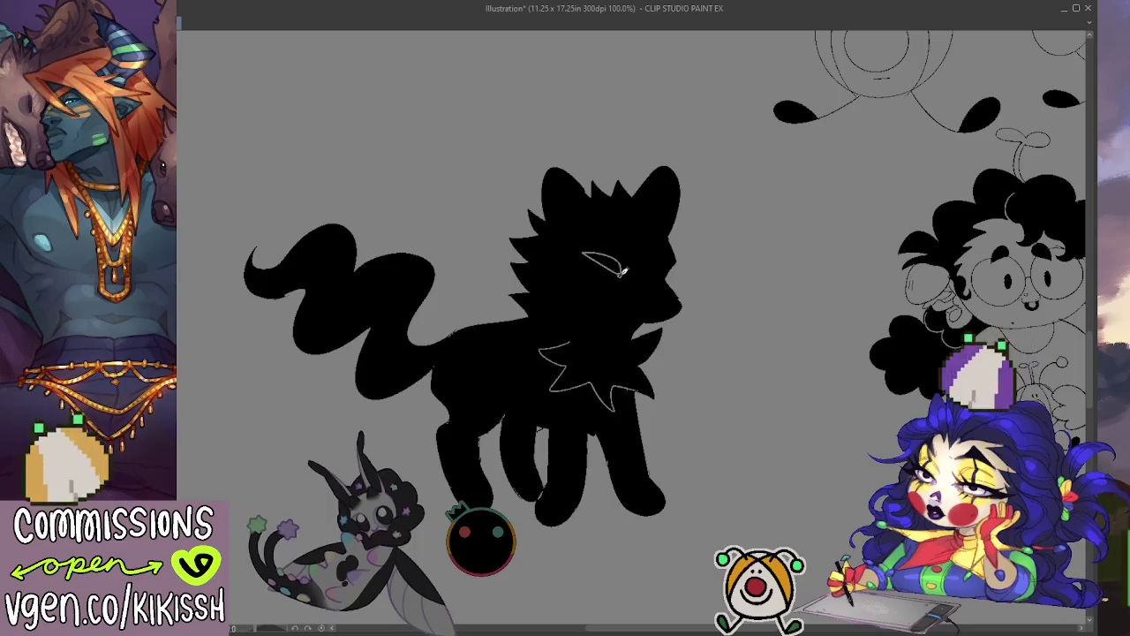
key(ctrl+z)
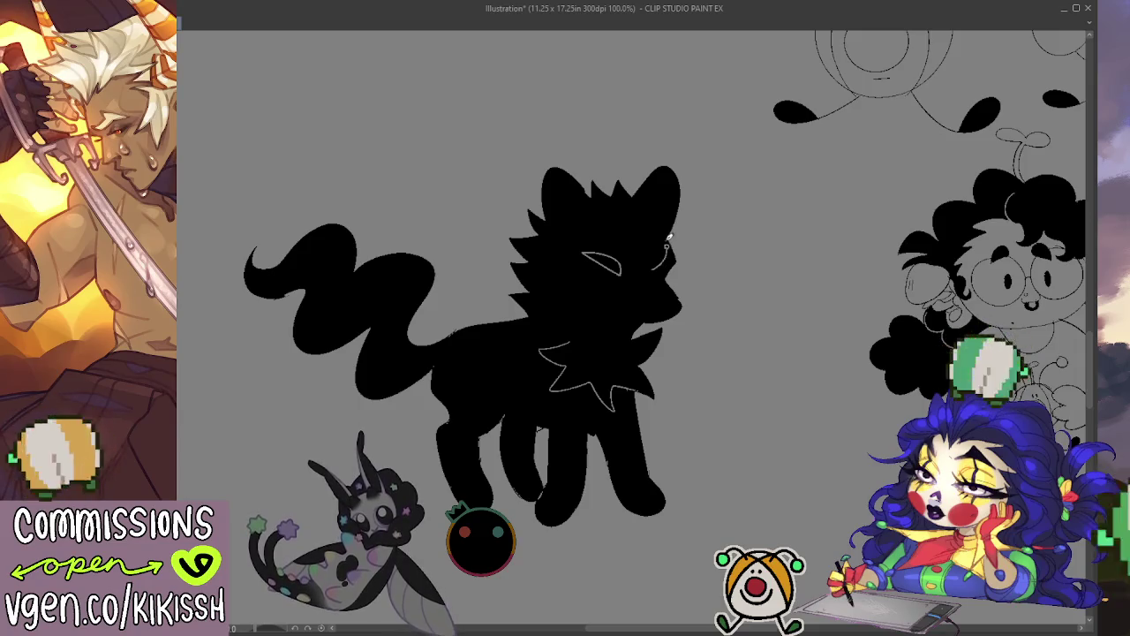
key(ctrl+z)
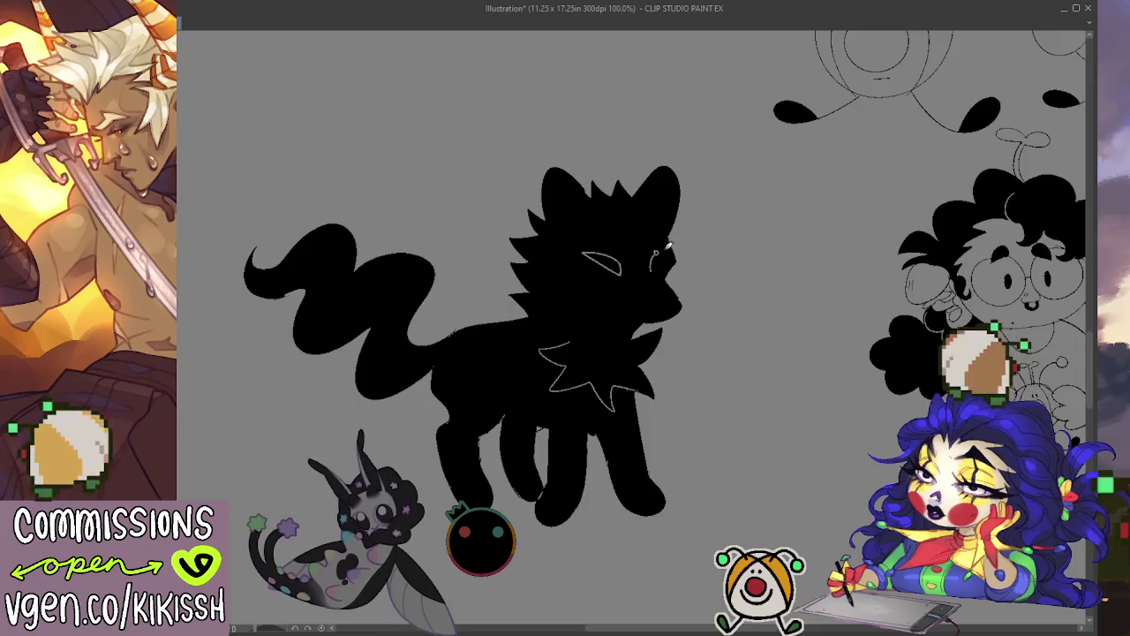
drag(667, 248, 657, 269)
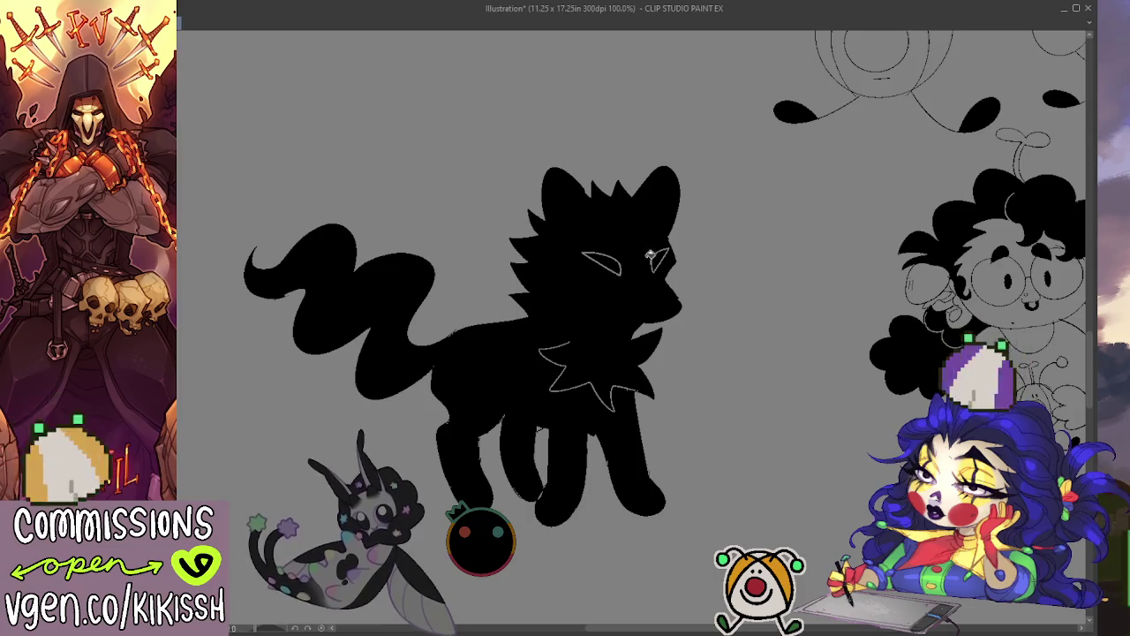
Fill both eyes light grey and paint black over the white chest line.
click(604, 262)
click(661, 261)
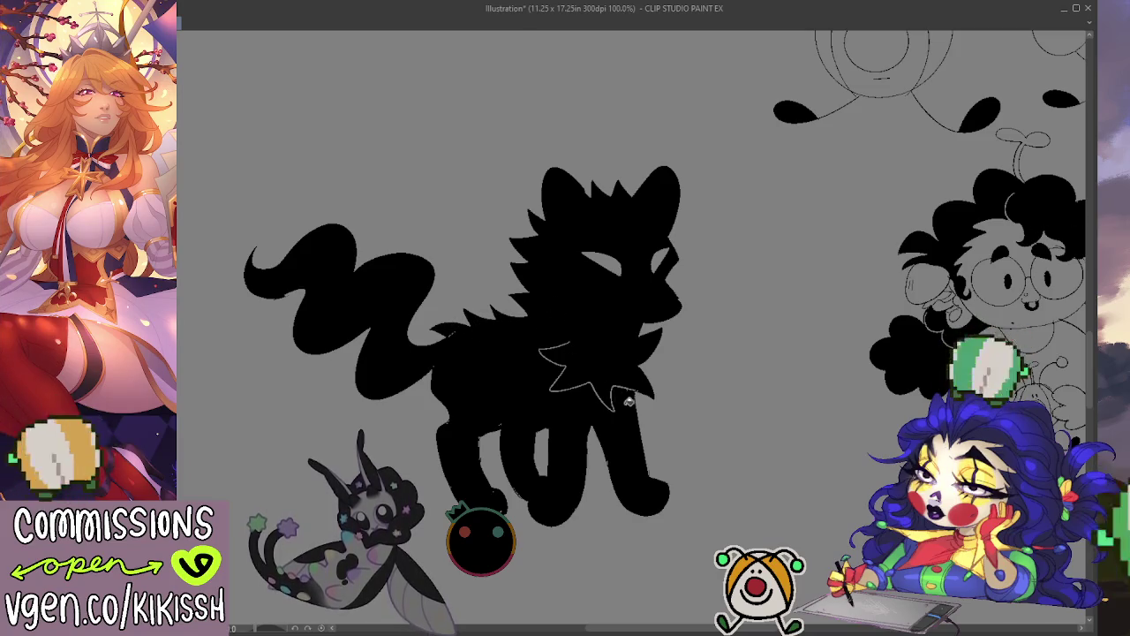
mouse_move(583, 340)
mouse_down()
mouse_move(540, 355)
mouse_move(606, 401)
mouse_move(613, 383)
mouse_move(627, 386)
mouse_up()
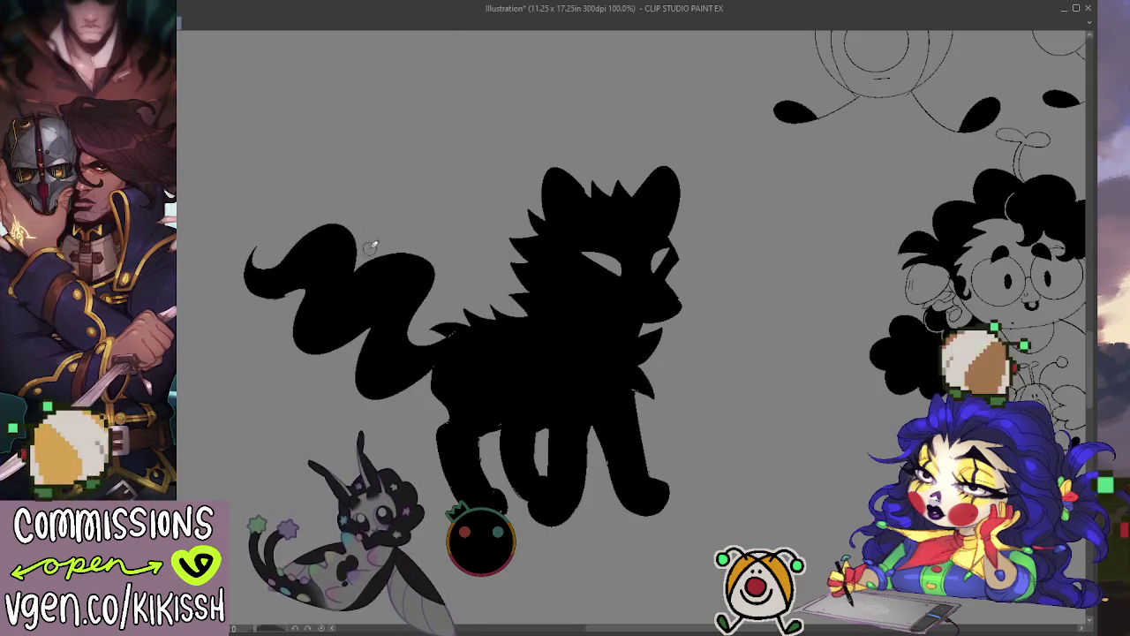
Draw black curls over the tail top, lower curl and left tip, redoing strokes as needed.
drag(360, 206, 375, 239)
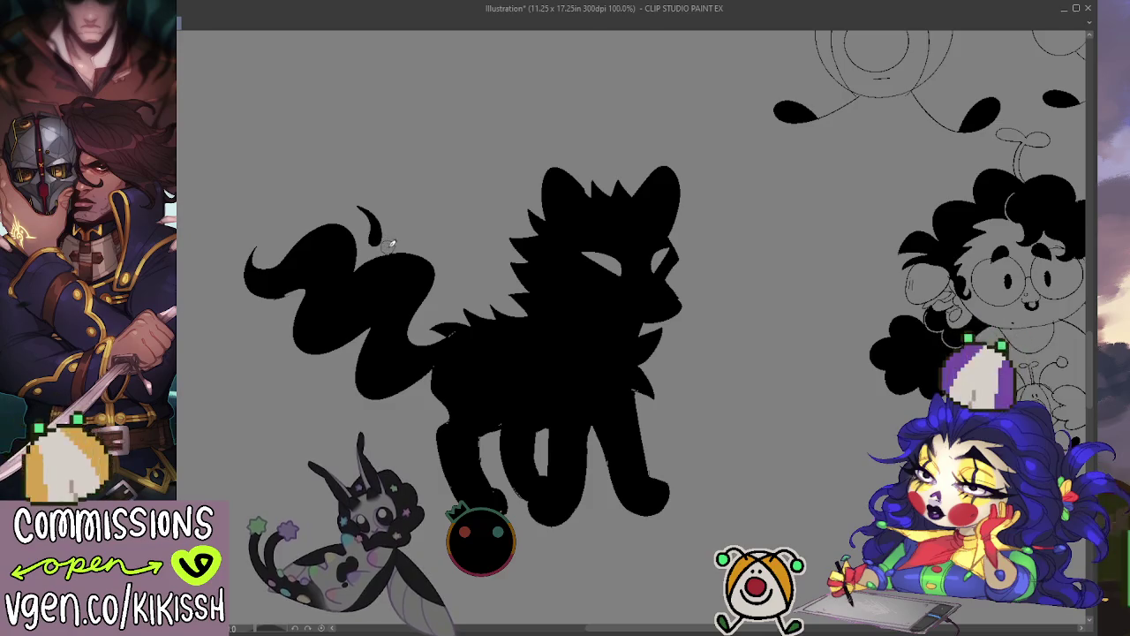
key(ctrl+z)
key(ctrl+z)
mouse_move(366, 239)
mouse_down()
mouse_move(418, 239)
mouse_move(411, 301)
mouse_up()
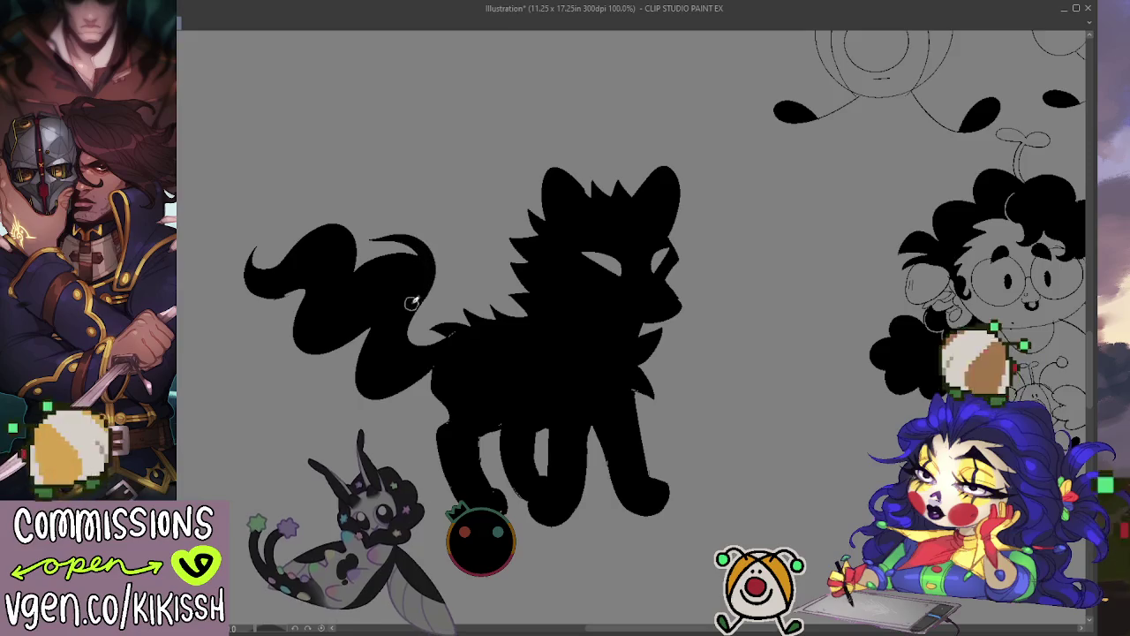
mouse_move(299, 352)
mouse_down()
mouse_move(366, 330)
mouse_move(300, 358)
mouse_up()
mouse_move(354, 325)
mouse_down()
mouse_move(326, 366)
mouse_move(290, 309)
mouse_move(261, 311)
mouse_move(249, 269)
mouse_up()
key(ctrl+z)
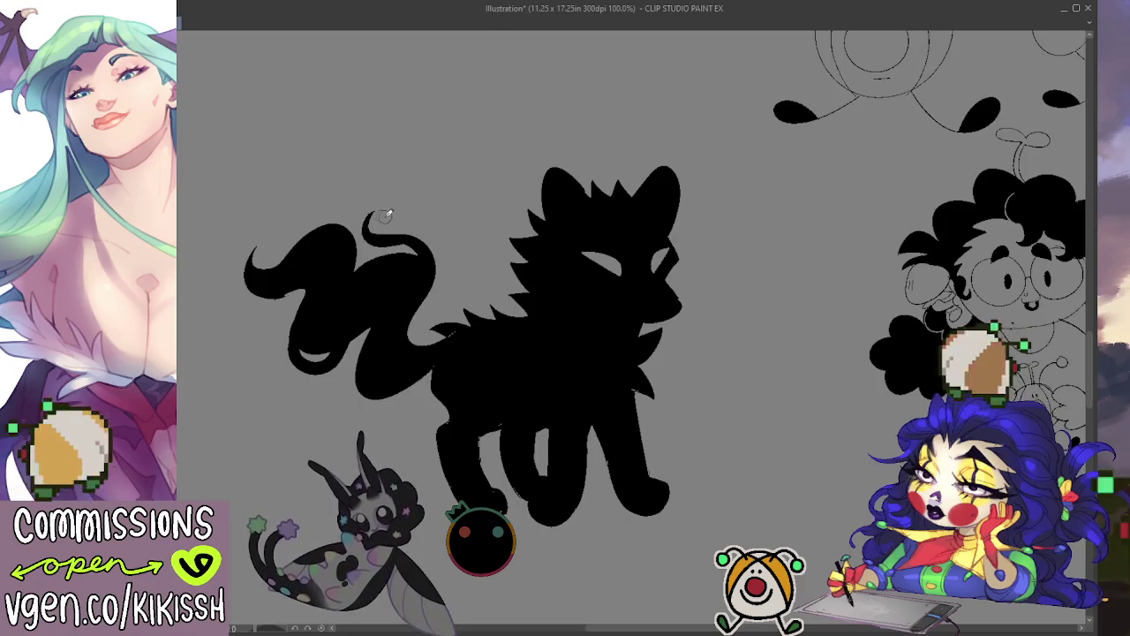
mouse_move(366, 214)
mouse_down()
mouse_move(372, 239)
mouse_move(427, 257)
mouse_move(405, 244)
mouse_up()
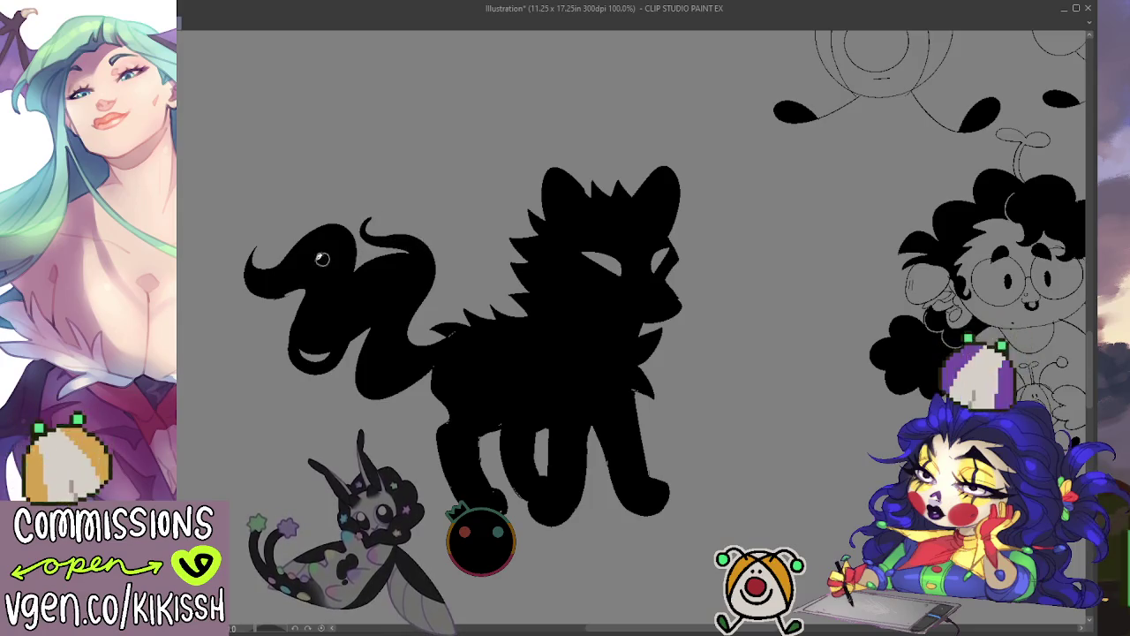
mouse_move(273, 234)
mouse_down()
mouse_move(250, 273)
mouse_move(300, 290)
mouse_move(282, 353)
mouse_up()
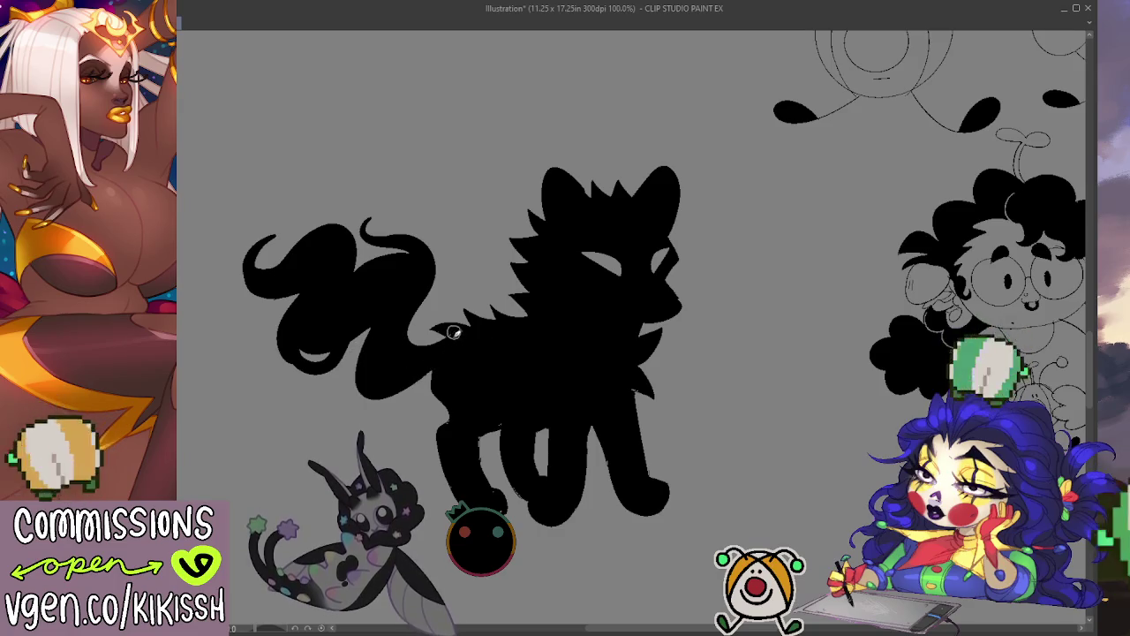
mouse_move(657, 357)
mouse_down()
mouse_move(646, 370)
mouse_move(656, 383)
mouse_up()
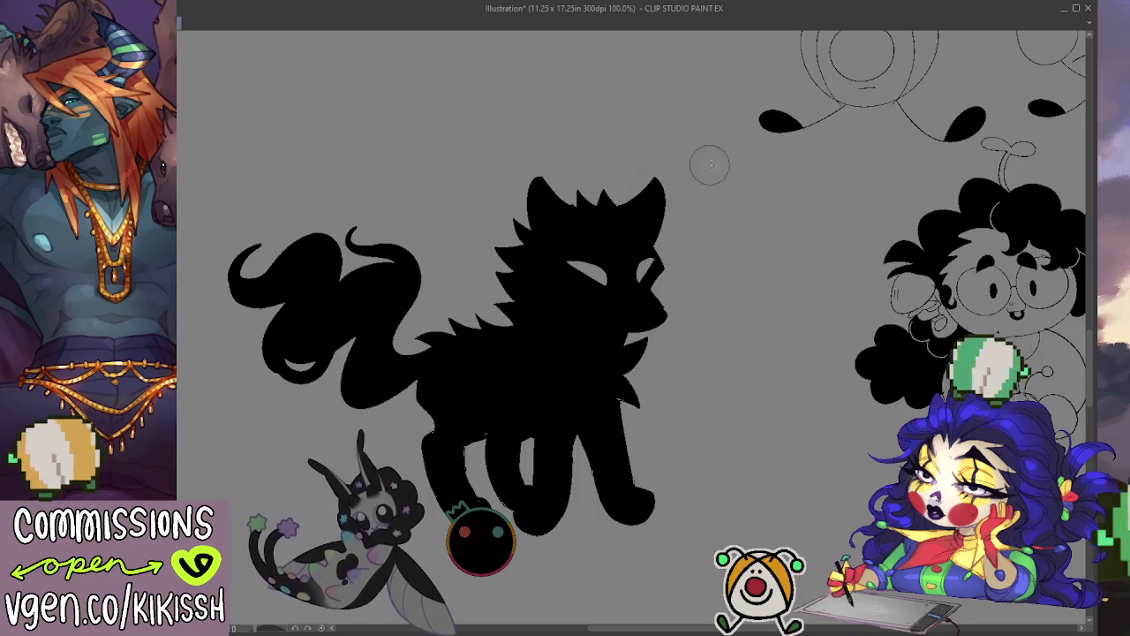
Black in the cheek edge and fur tufts, then draw a white sparkle line on the tail.
drag(780, 380, 770, 365)
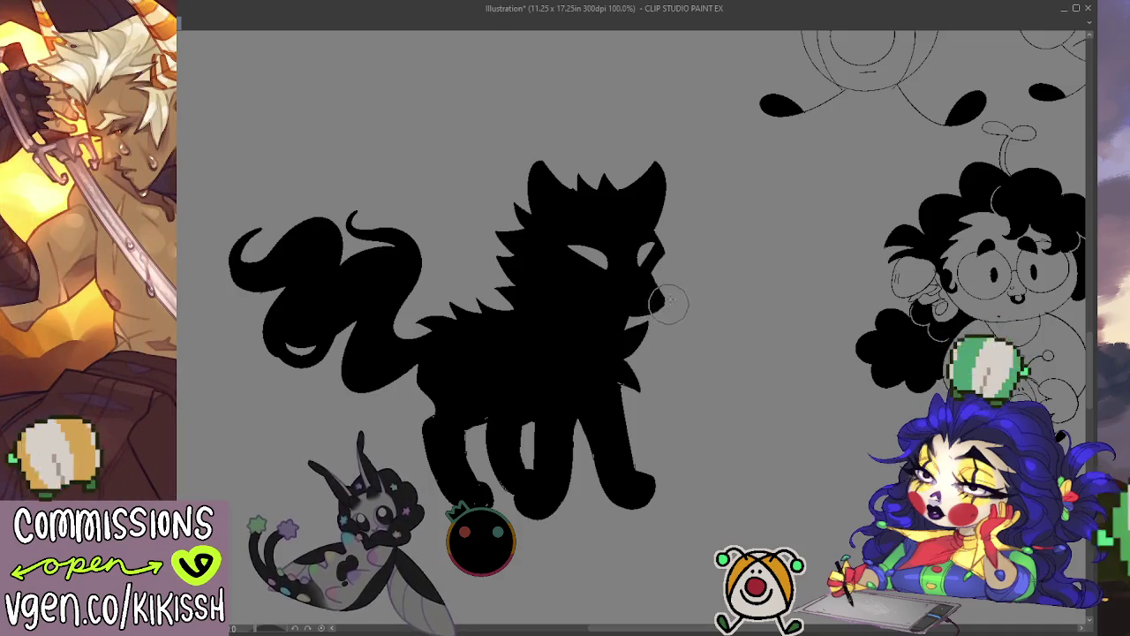
drag(658, 296, 667, 317)
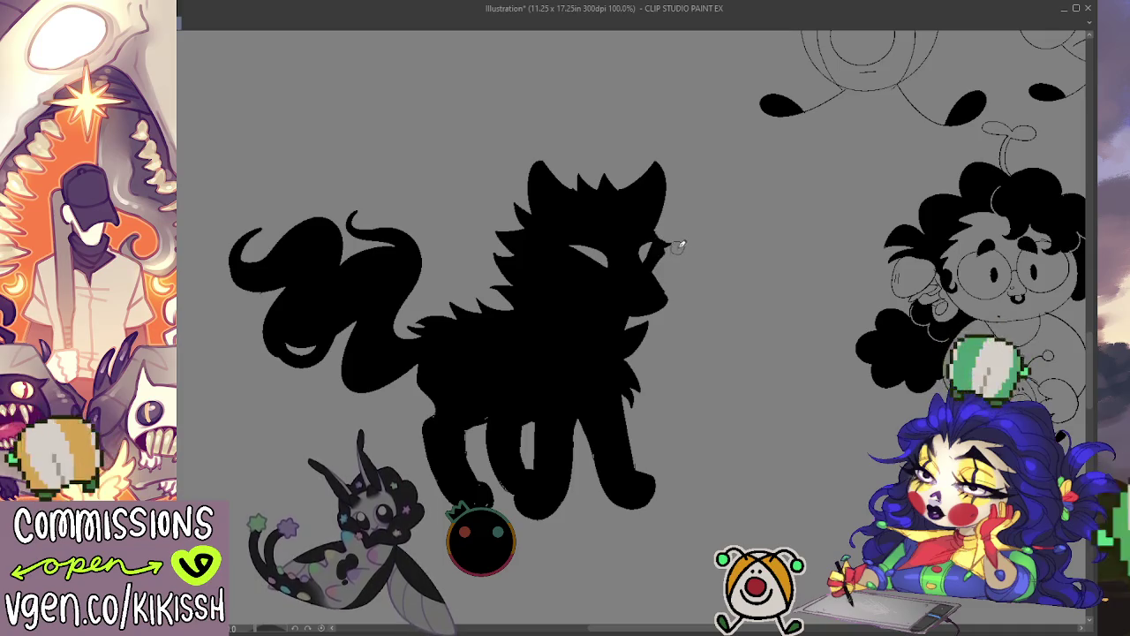
drag(669, 253, 658, 265)
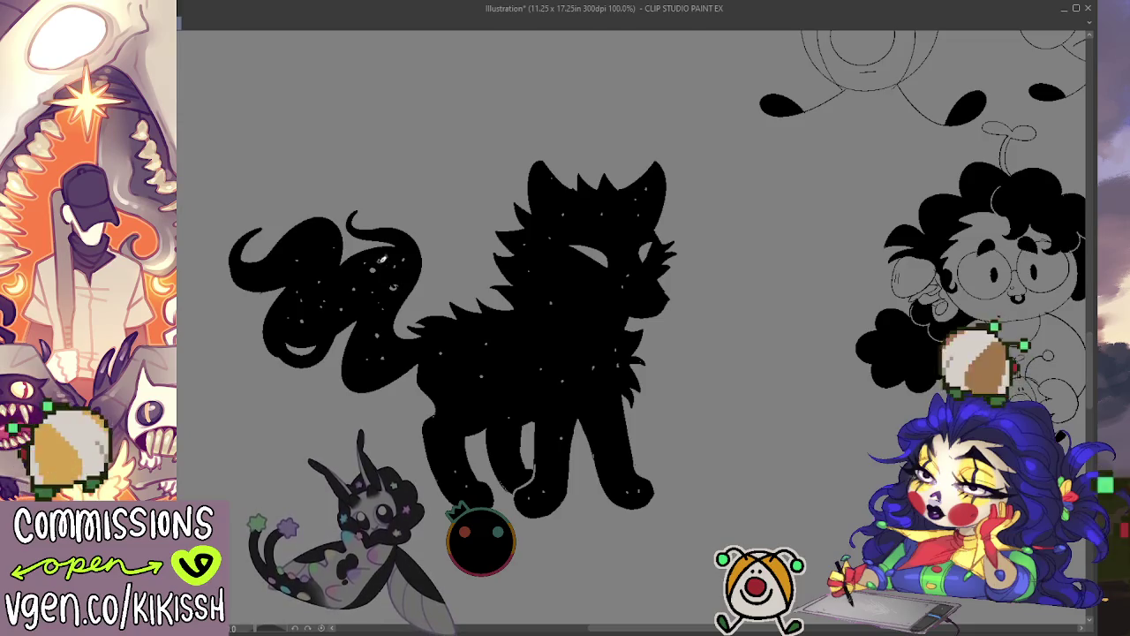
mouse_move(390, 286)
mouse_down()
mouse_move(381, 263)
mouse_move(401, 281)
mouse_up()
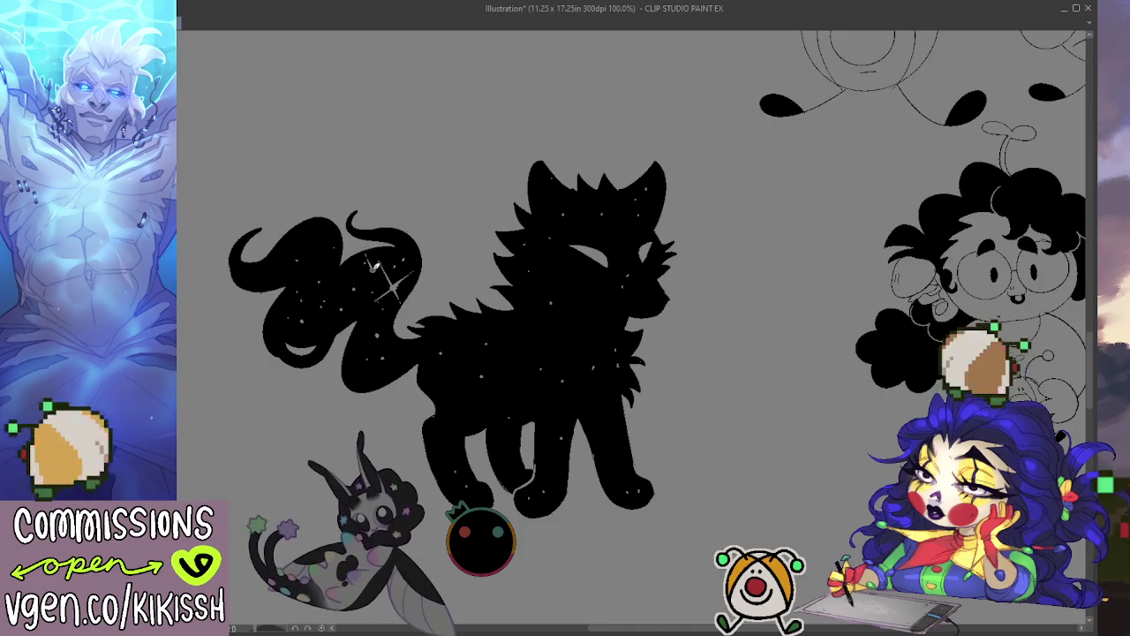
Add extra white rays to the tail sparkle.
mouse_move(362, 279)
mouse_down()
mouse_move(382, 263)
mouse_move(378, 291)
mouse_move(399, 305)
mouse_up()
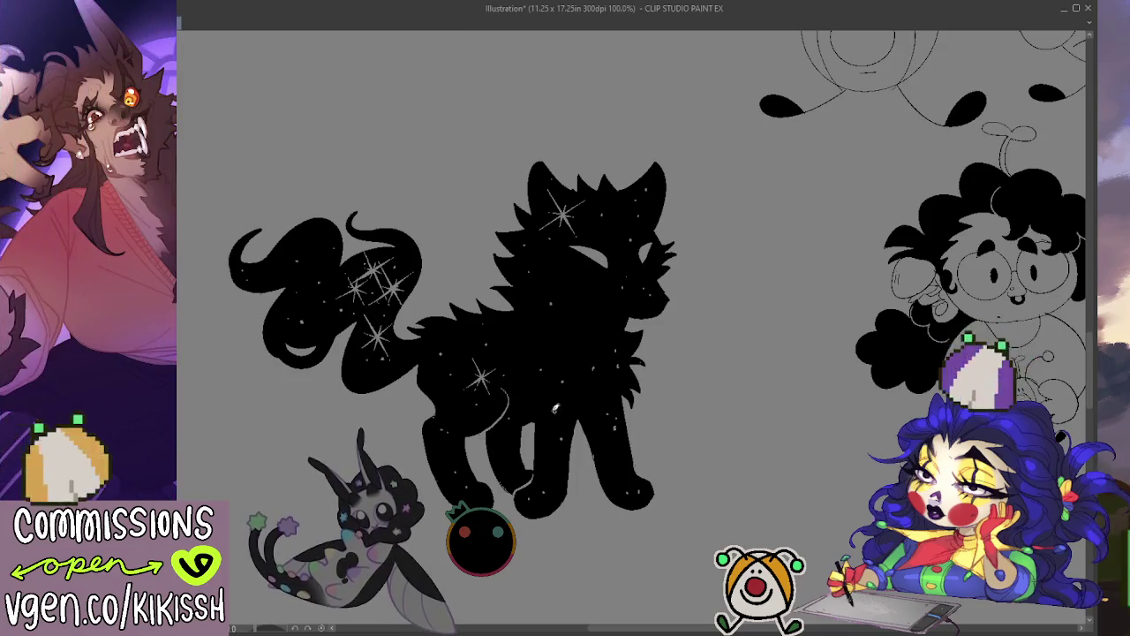
Draw a curved light line on the cat's hip, redrawing it once.
drag(528, 383, 523, 376)
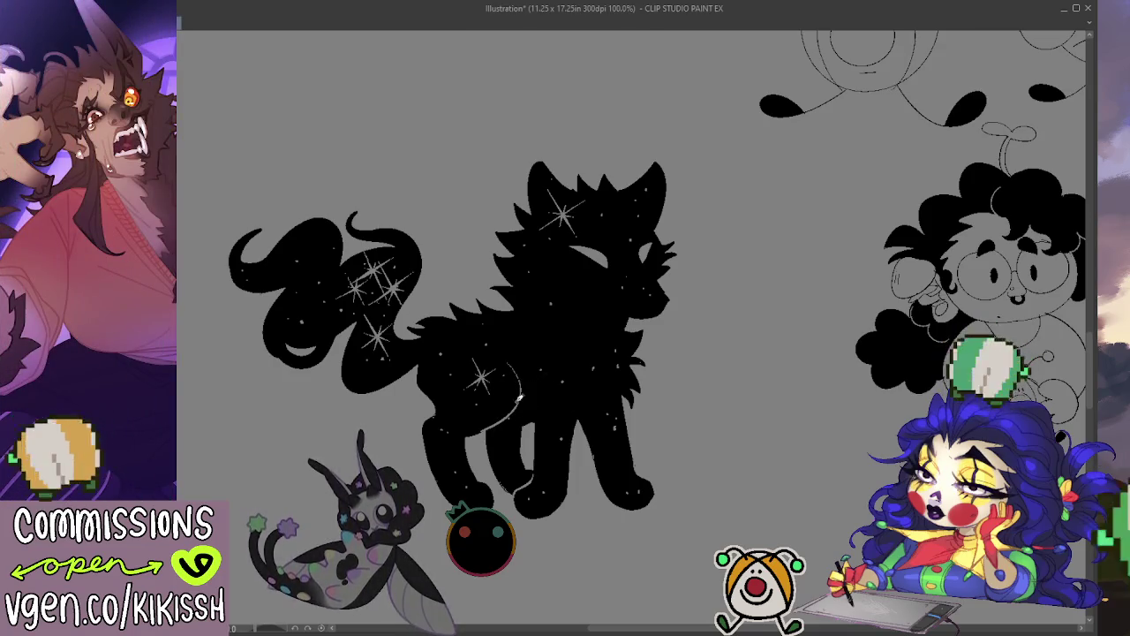
key(ctrl+z)
drag(476, 434, 524, 370)
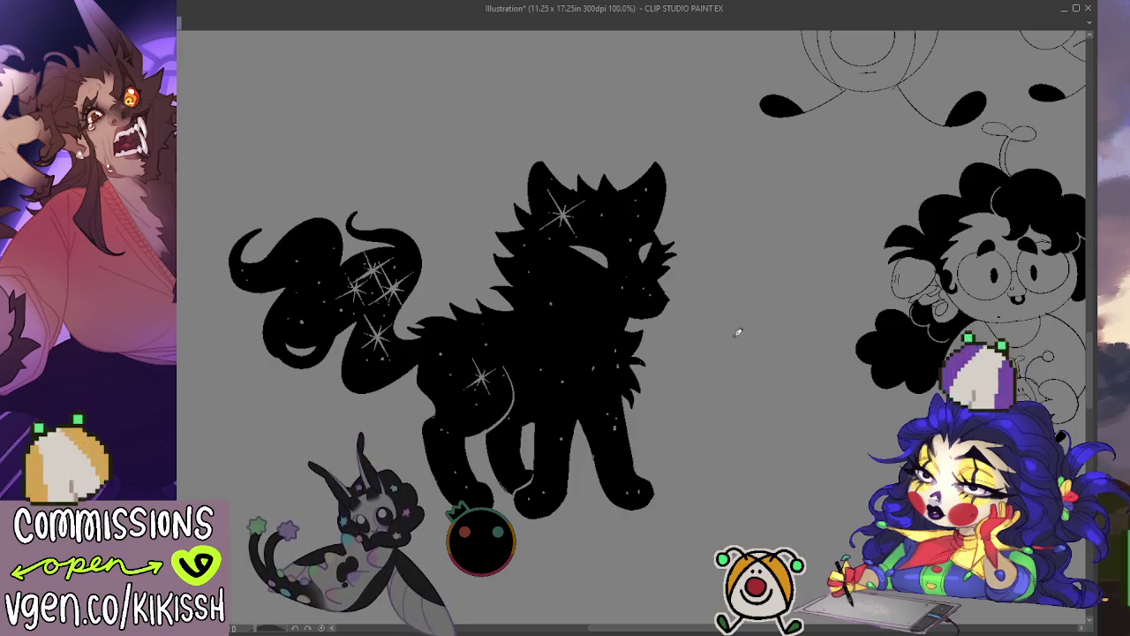
mouse_move(752, 354)
mouse_down()
mouse_move(750, 368)
mouse_move(790, 373)
mouse_move(776, 382)
mouse_up()
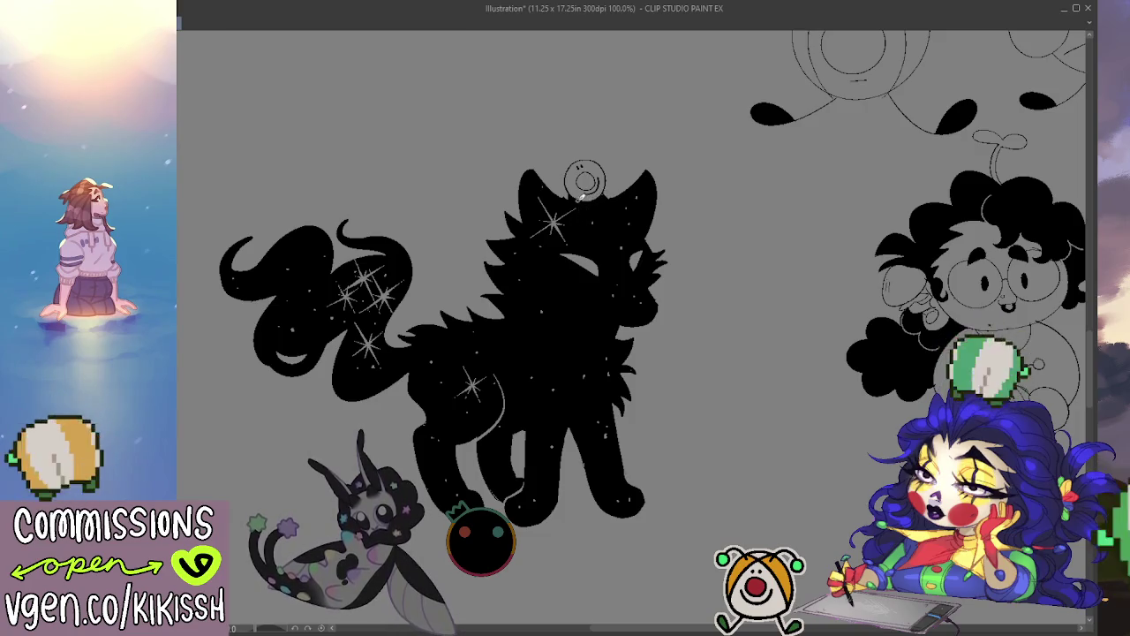
Sketch curls and an antenna loop on the little head creature, then pan to the curly-haired character.
drag(555, 201, 625, 206)
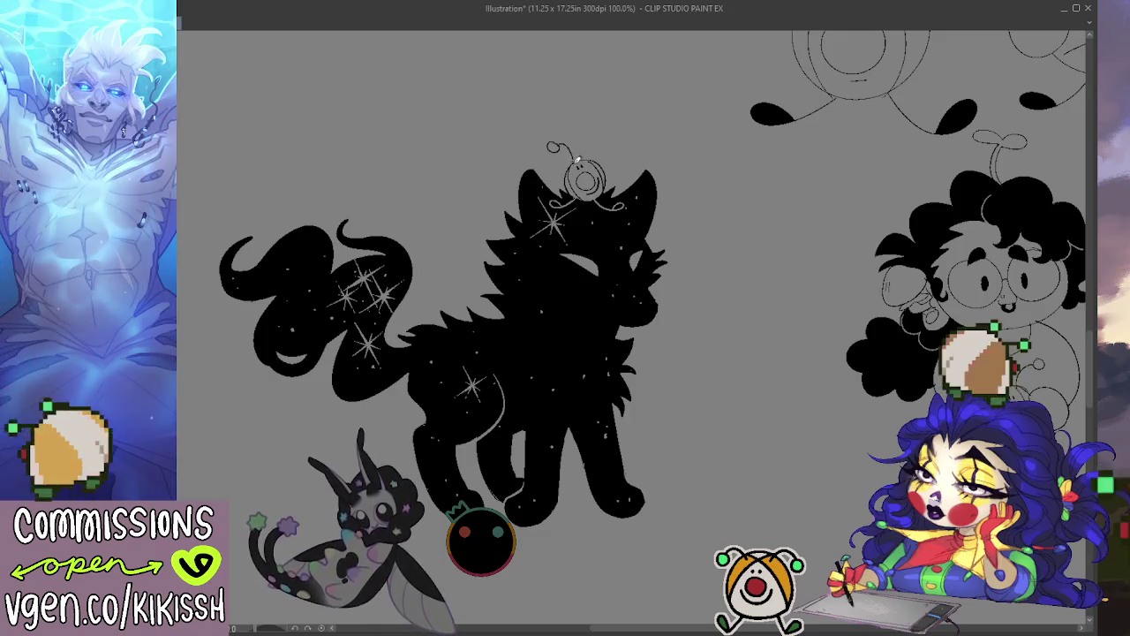
drag(593, 135, 584, 151)
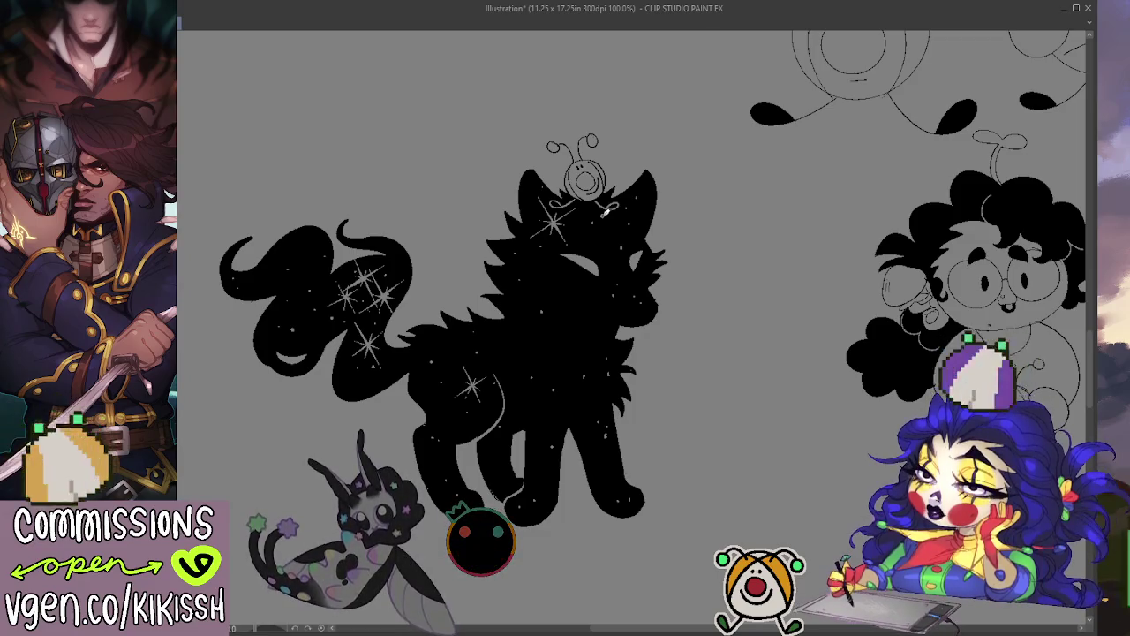
drag(582, 311, 696, 392)
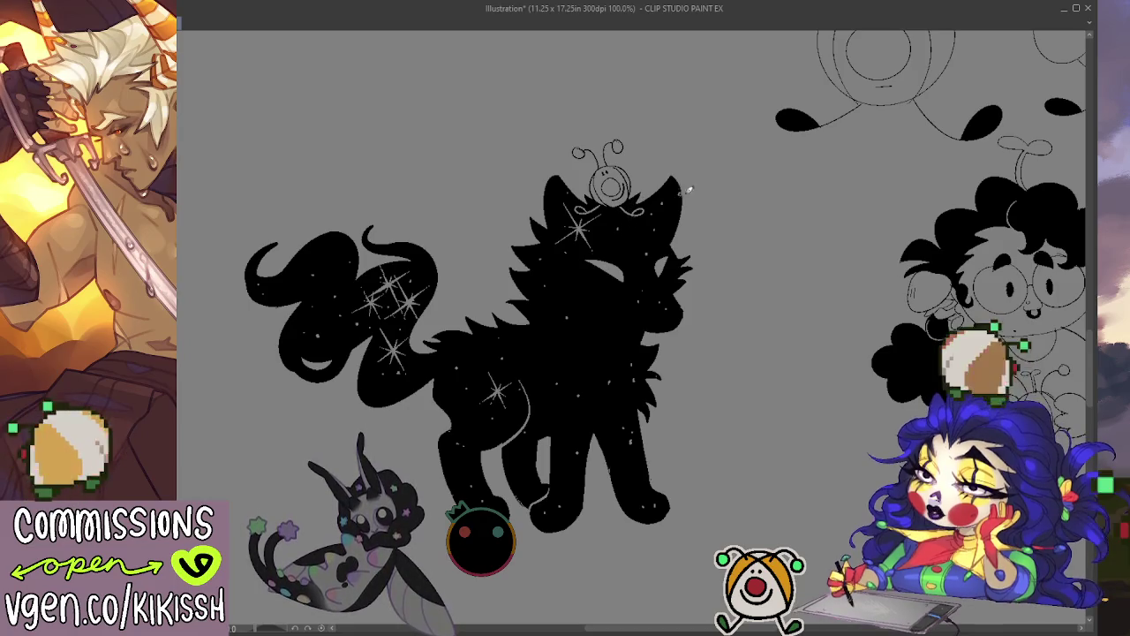
mouse_move(707, 206)
mouse_down()
mouse_move(623, 220)
mouse_move(613, 214)
mouse_move(705, 200)
mouse_move(279, 209)
mouse_move(320, 209)
mouse_up()
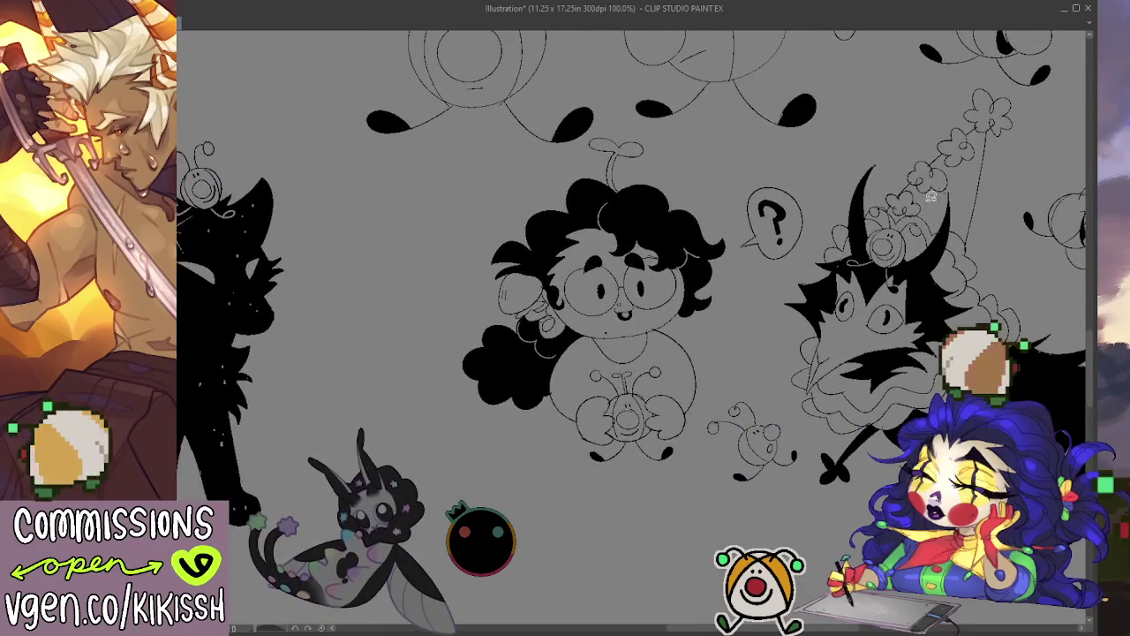
Loop a lasso selection around the curly-haired glasses character.
mouse_move(698, 445)
mouse_down()
mouse_move(702, 402)
mouse_move(768, 288)
mouse_move(777, 178)
mouse_move(662, 134)
mouse_move(588, 132)
mouse_move(454, 222)
mouse_move(592, 483)
mouse_move(576, 338)
mouse_move(536, 372)
mouse_up()
Drop the previous selection and lasso the cloud creature sketches at the upper right.
key(ctrl+d)
mouse_move(1049, 325)
mouse_down()
mouse_move(728, 457)
mouse_move(616, 440)
mouse_move(493, 453)
mouse_up()
mouse_move(511, 236)
mouse_down()
mouse_move(586, 328)
mouse_move(699, 415)
mouse_move(550, 185)
mouse_up()
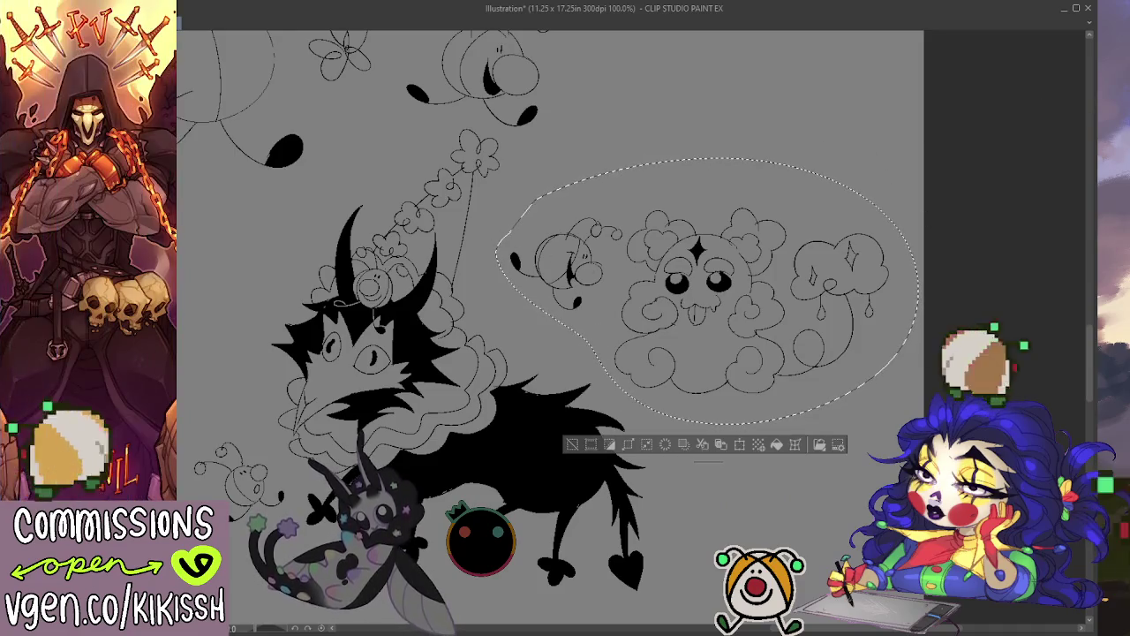
Drag the cloud sketches down to the lower centre, beneath the horned creature.
drag(817, 338, 732, 264)
scroll(938, 253, up, 2)
scroll(939, 254, down, 2)
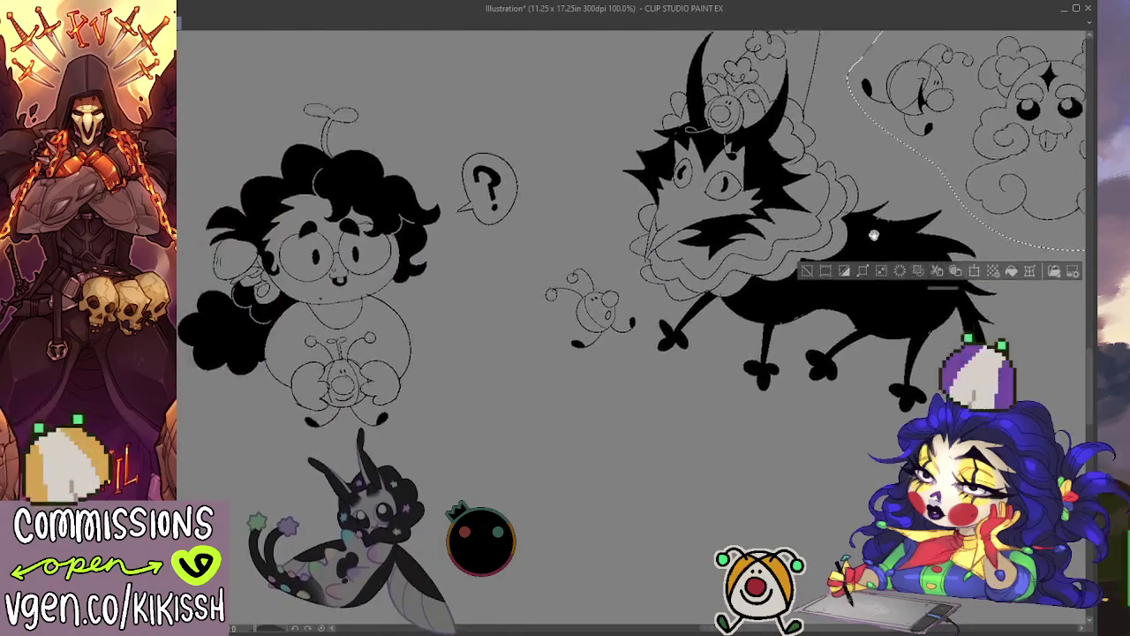
scroll(891, 190, up, 2)
drag(890, 187, 528, 562)
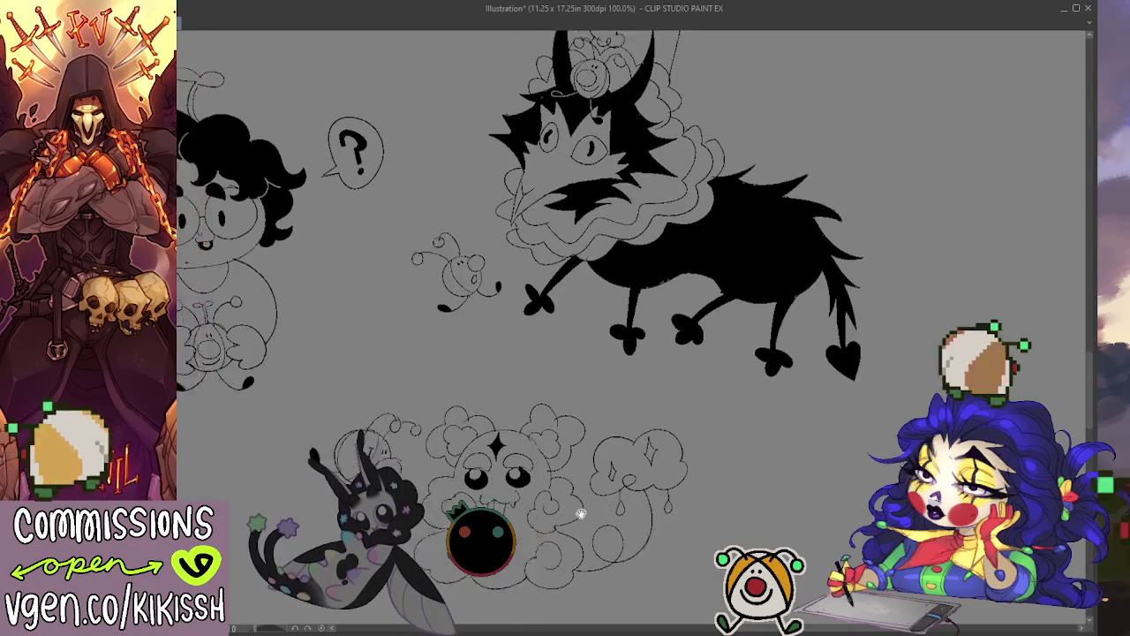
mouse_move(527, 563)
mouse_down()
mouse_move(757, 448)
mouse_move(952, 497)
mouse_up()
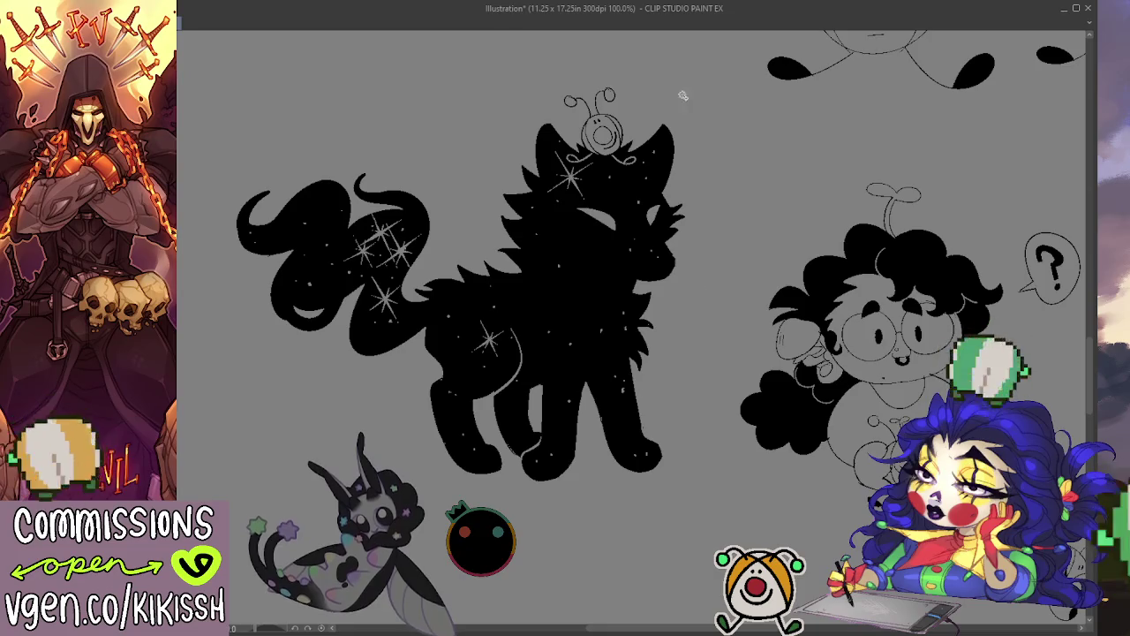
Lasso the starry black cat, shift it down and to the left, then deselect.
drag(726, 161, 582, 501)
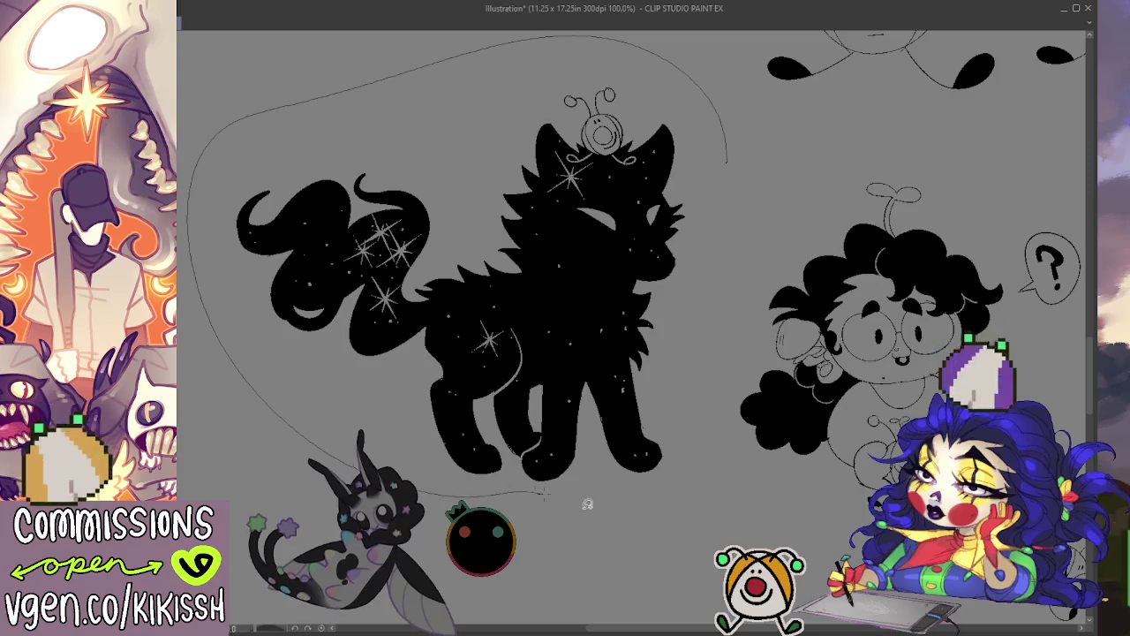
drag(581, 500, 722, 164)
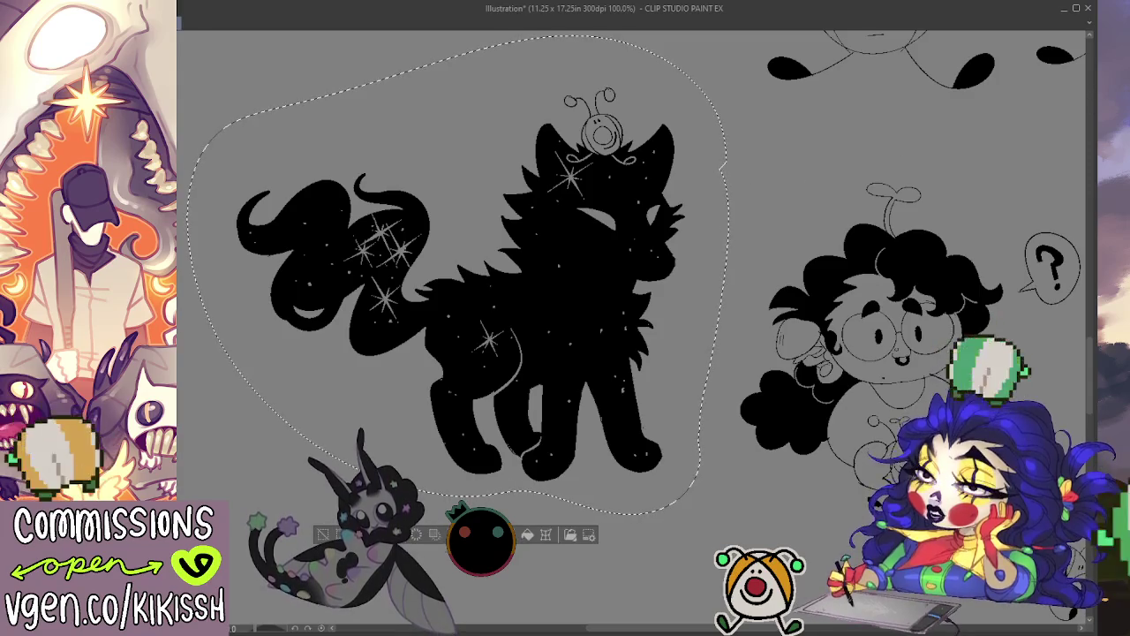
drag(612, 344, 566, 419)
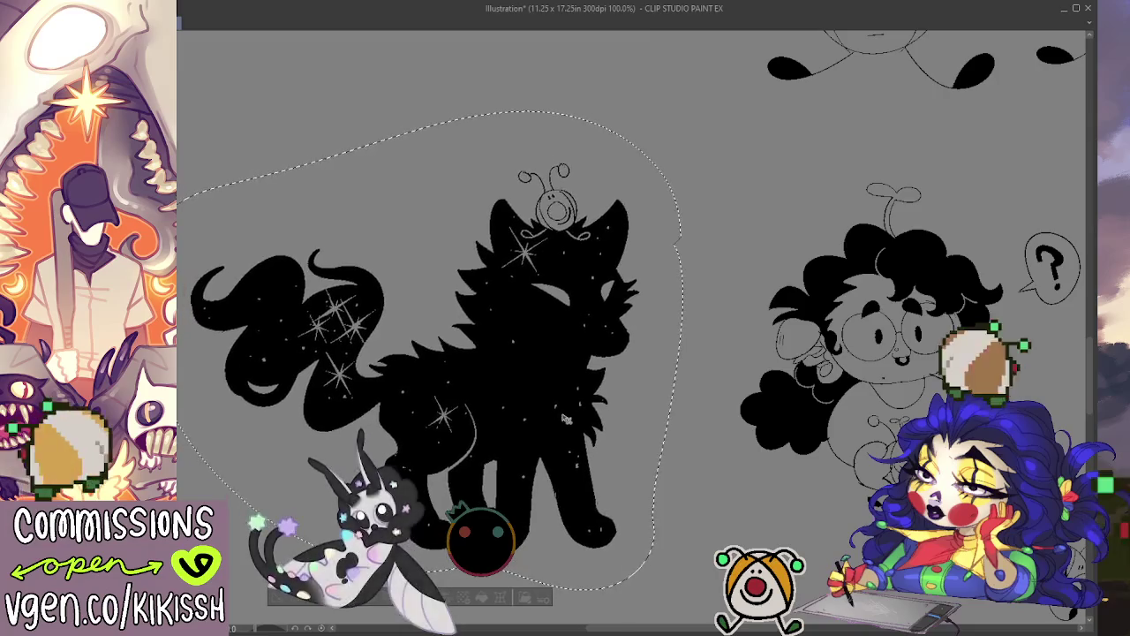
key(ctrl+d)
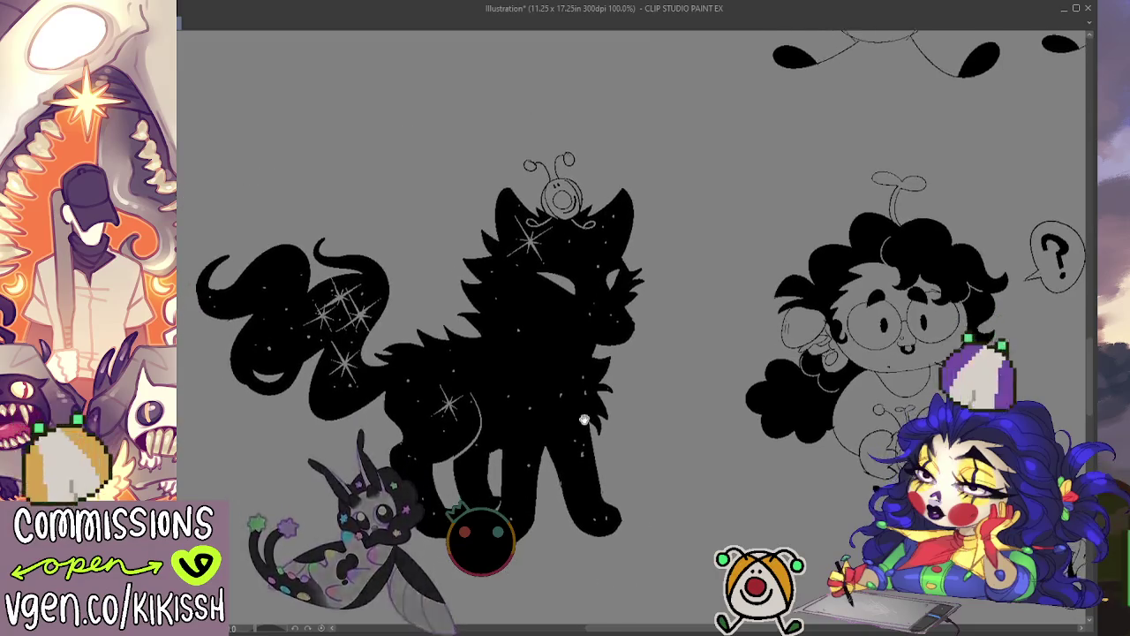
drag(588, 435, 562, 406)
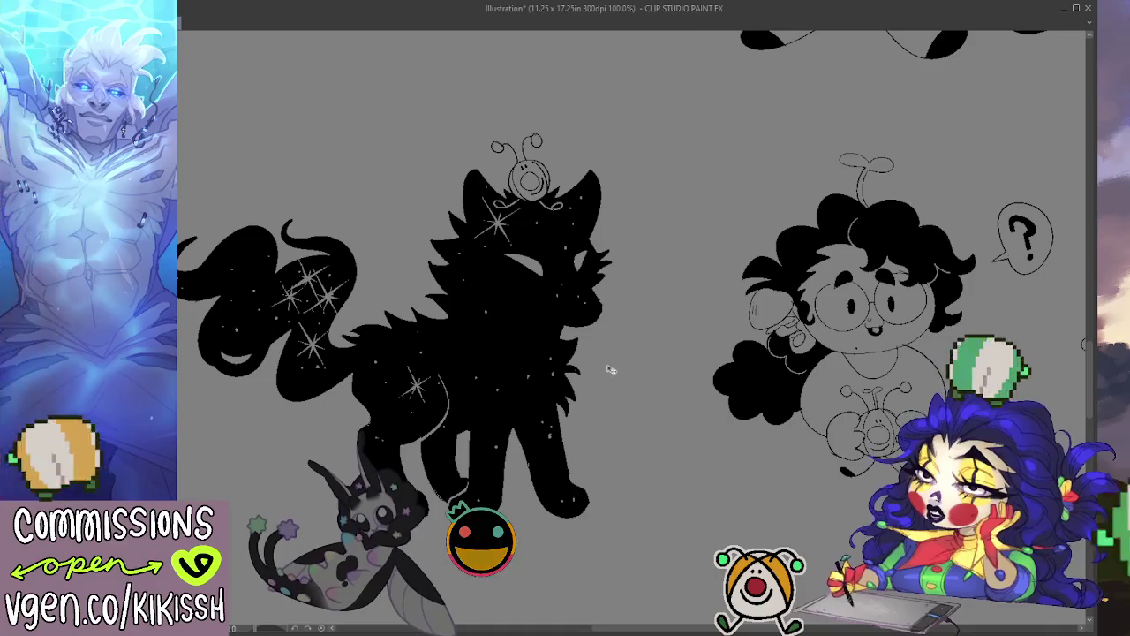
drag(647, 396, 609, 336)
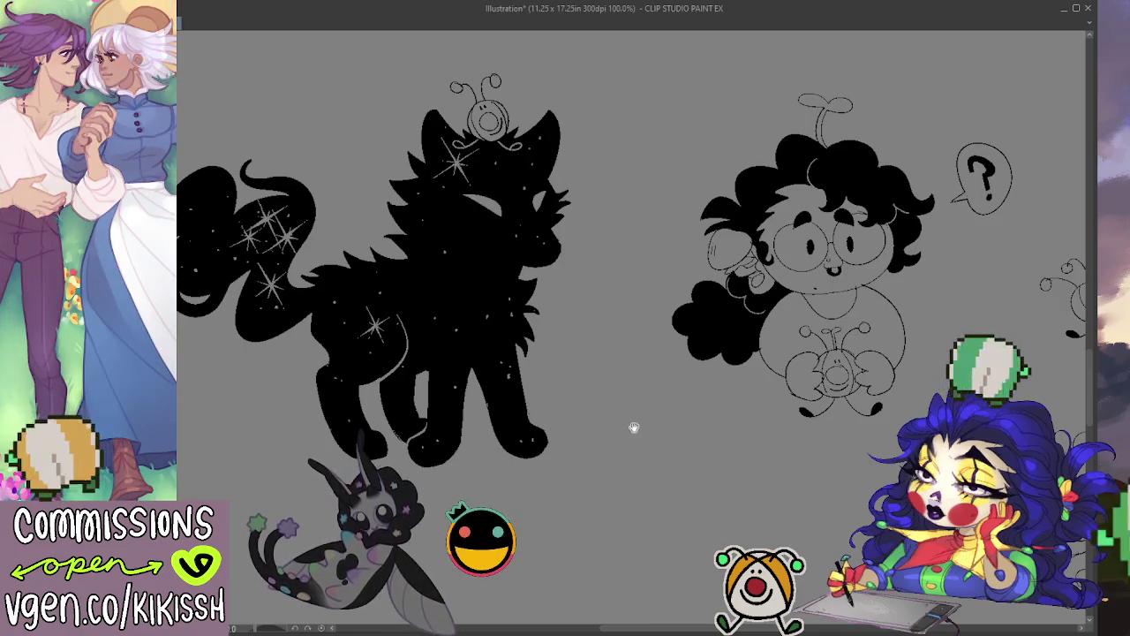
Sketch a lumpy rounded head outline below the cat, undoing and redrawing miscued strokes.
mouse_move(634, 428)
mouse_down()
mouse_move(476, 479)
mouse_move(736, 320)
mouse_move(709, 321)
mouse_up()
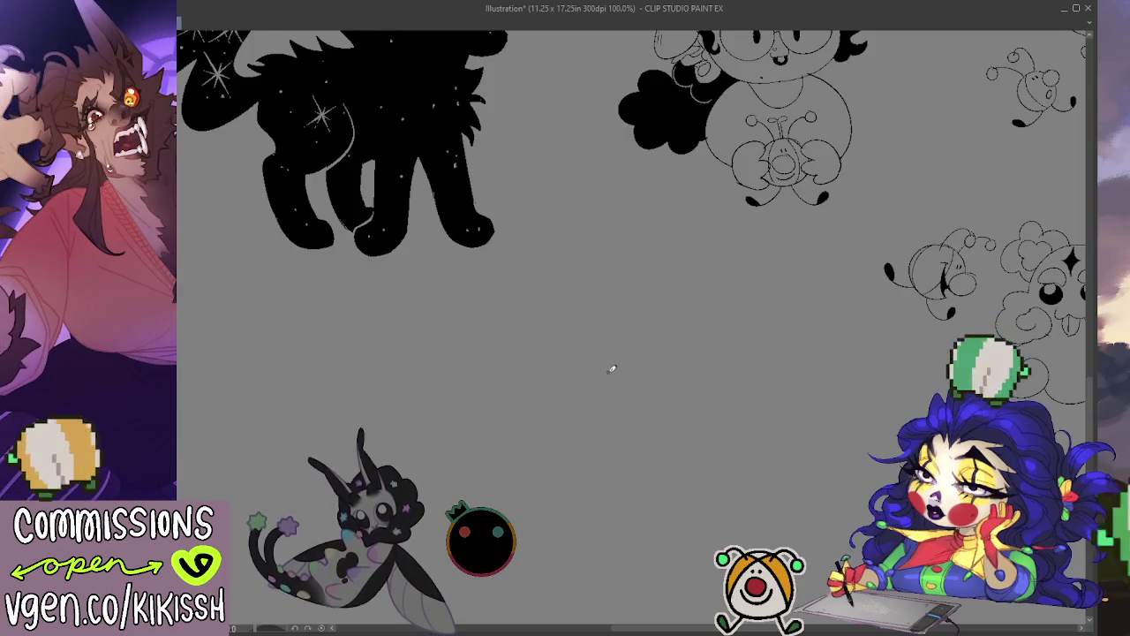
drag(629, 397, 745, 428)
key(ctrl+z)
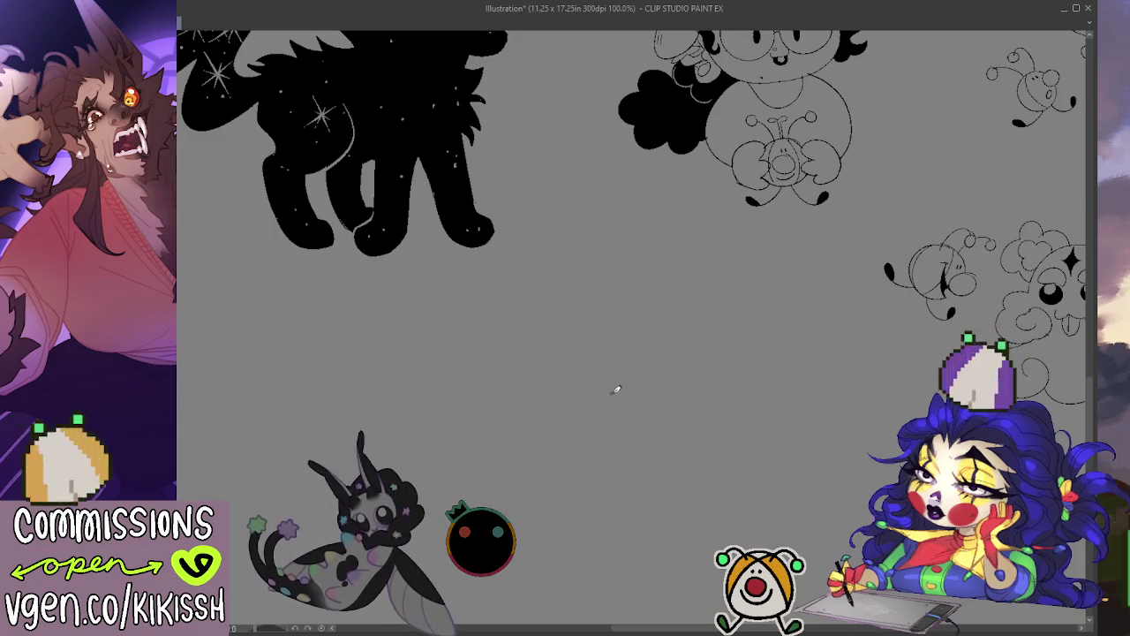
drag(634, 385, 577, 393)
key(ctrl+z)
mouse_move(536, 438)
mouse_down()
mouse_move(577, 468)
mouse_move(629, 463)
mouse_move(681, 449)
mouse_move(670, 411)
mouse_up()
key(ctrl+z)
drag(677, 450, 670, 395)
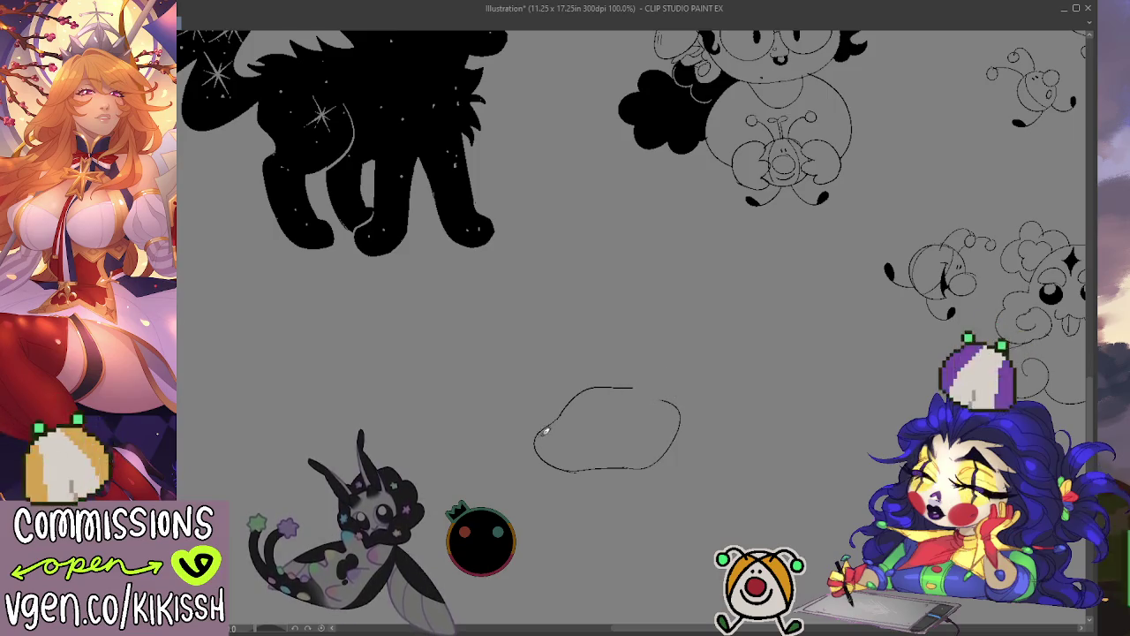
Draw a horn at the head's left end, an inner curve, and the eye.
mouse_move(540, 436)
mouse_down()
mouse_move(535, 399)
mouse_move(558, 433)
mouse_up()
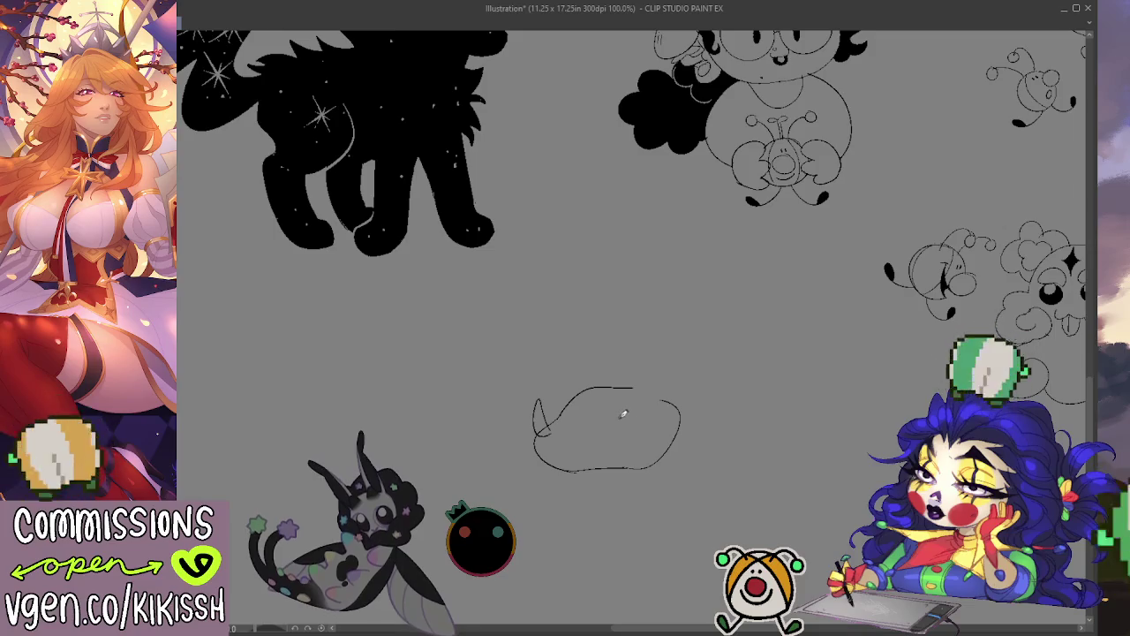
drag(611, 426, 658, 410)
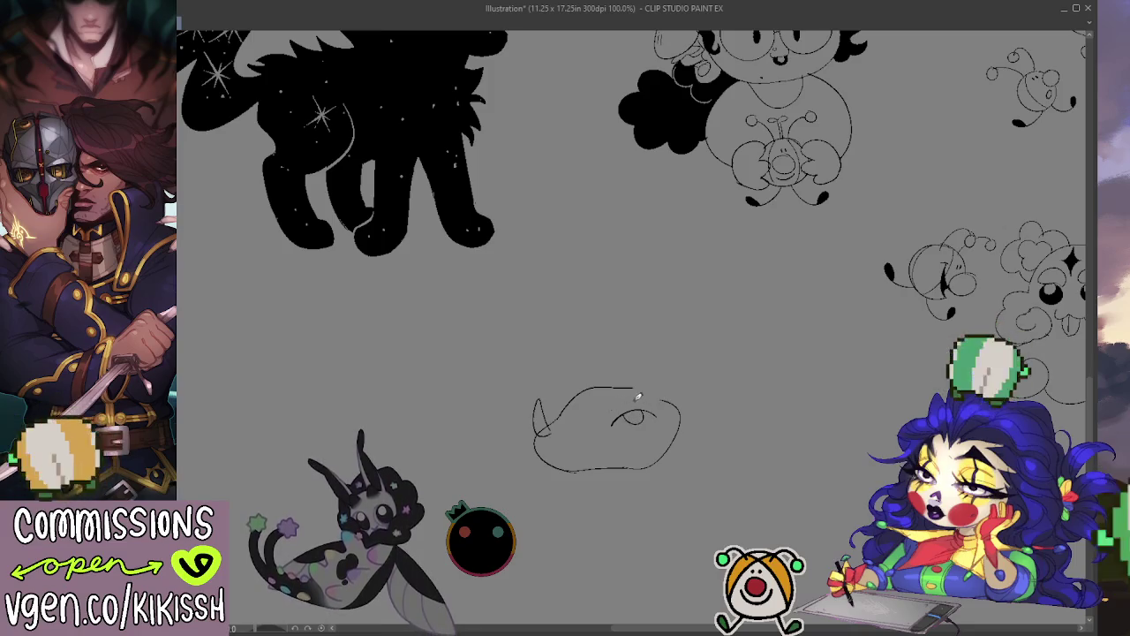
mouse_move(638, 397)
mouse_down()
mouse_move(646, 388)
mouse_move(615, 387)
mouse_up()
Draw the jaw line and the curved snout, adding a black spot on it.
drag(564, 455, 657, 443)
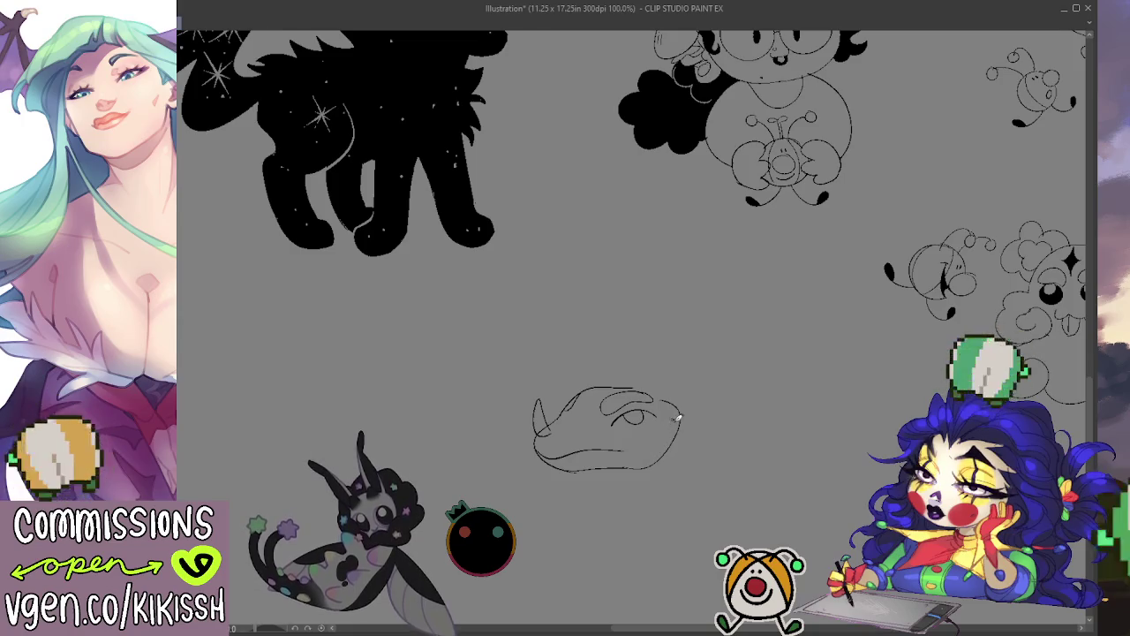
drag(655, 444, 682, 415)
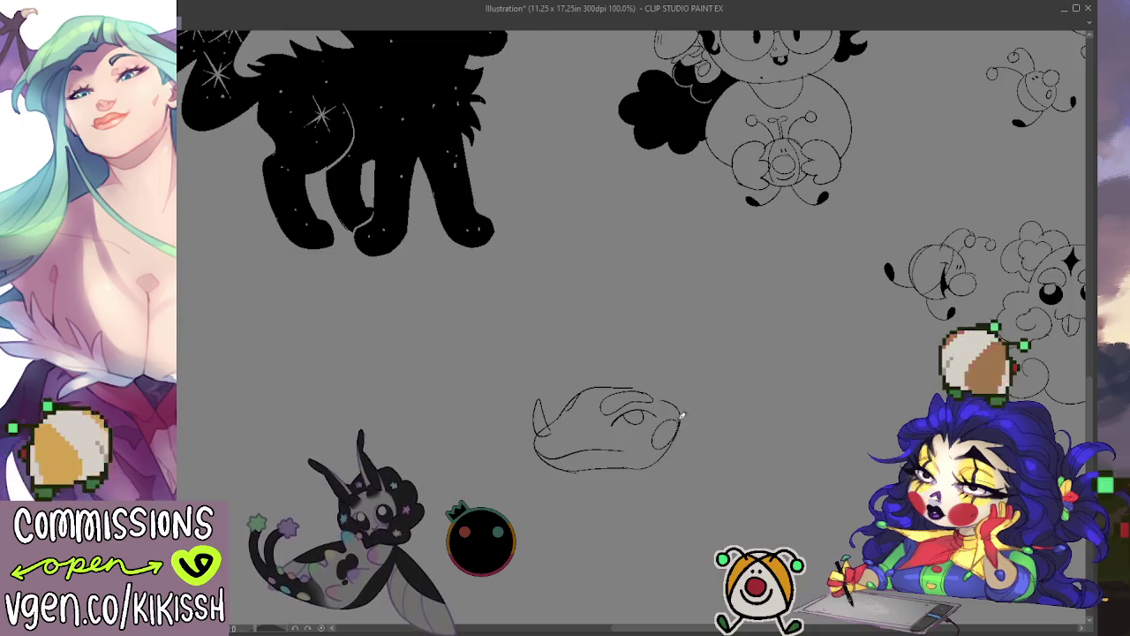
drag(622, 448, 672, 436)
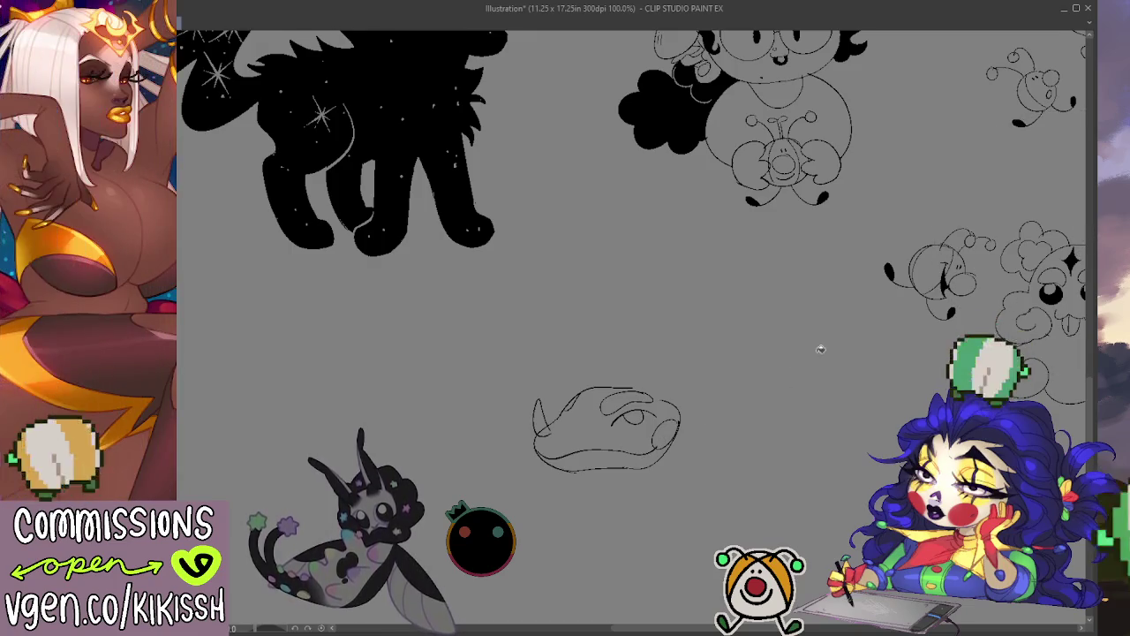
drag(657, 424, 673, 444)
Fill in a black eye and spot, discarding trial strokes below and right of the head.
drag(630, 397, 618, 415)
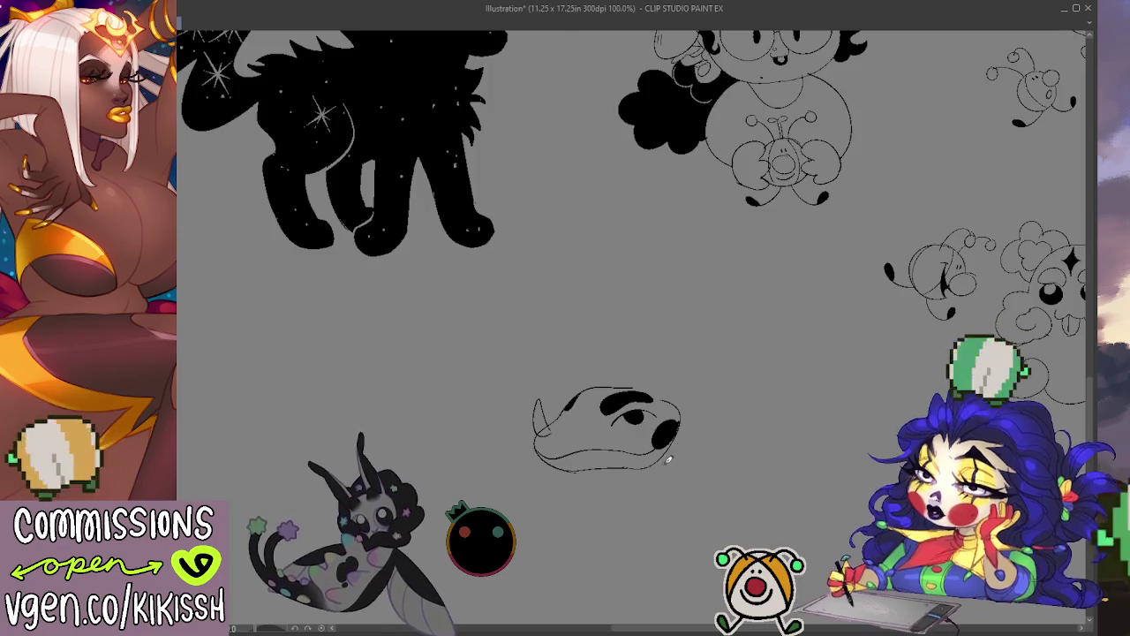
drag(634, 465, 665, 523)
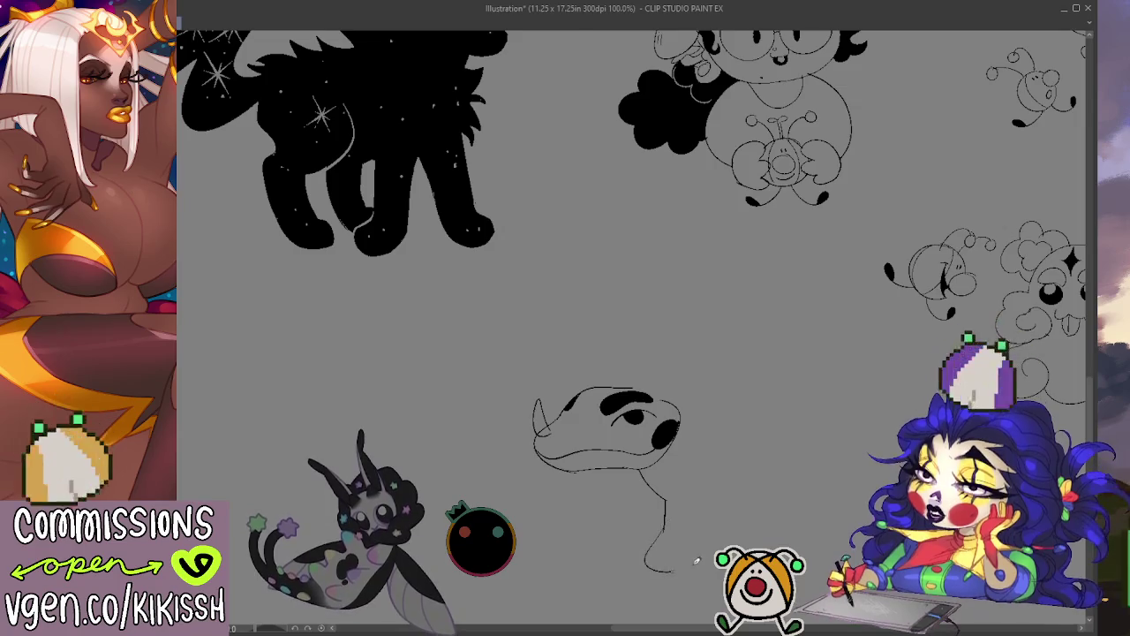
key(ctrl+z)
key(ctrl+z)
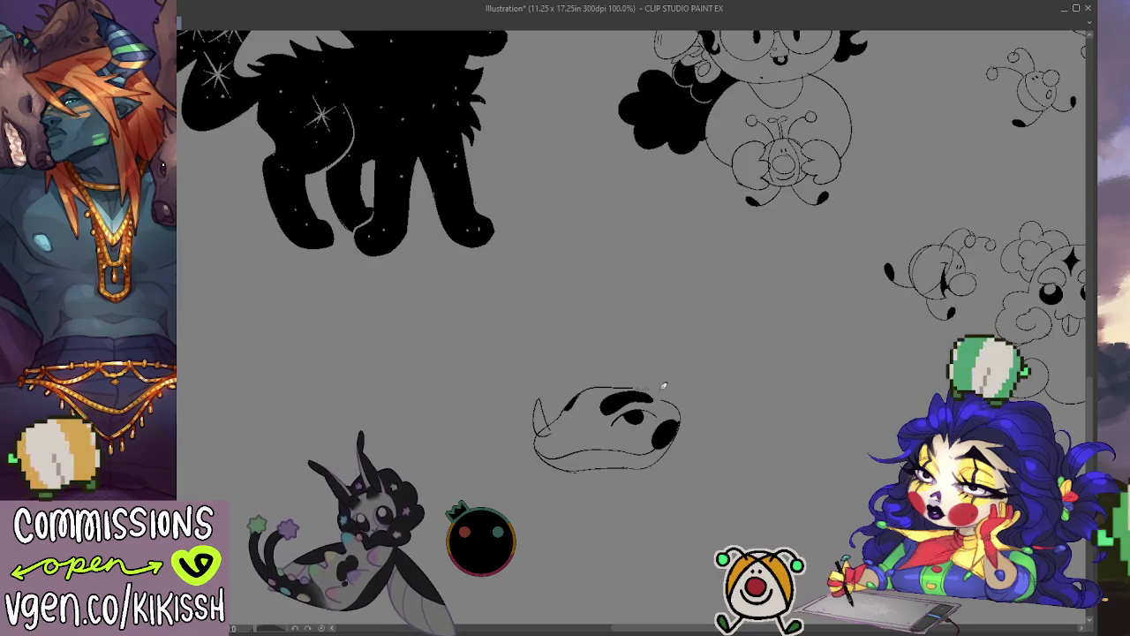
mouse_move(706, 415)
mouse_down()
mouse_move(757, 424)
mouse_move(813, 405)
mouse_move(883, 451)
mouse_up()
key(ctrl+z)
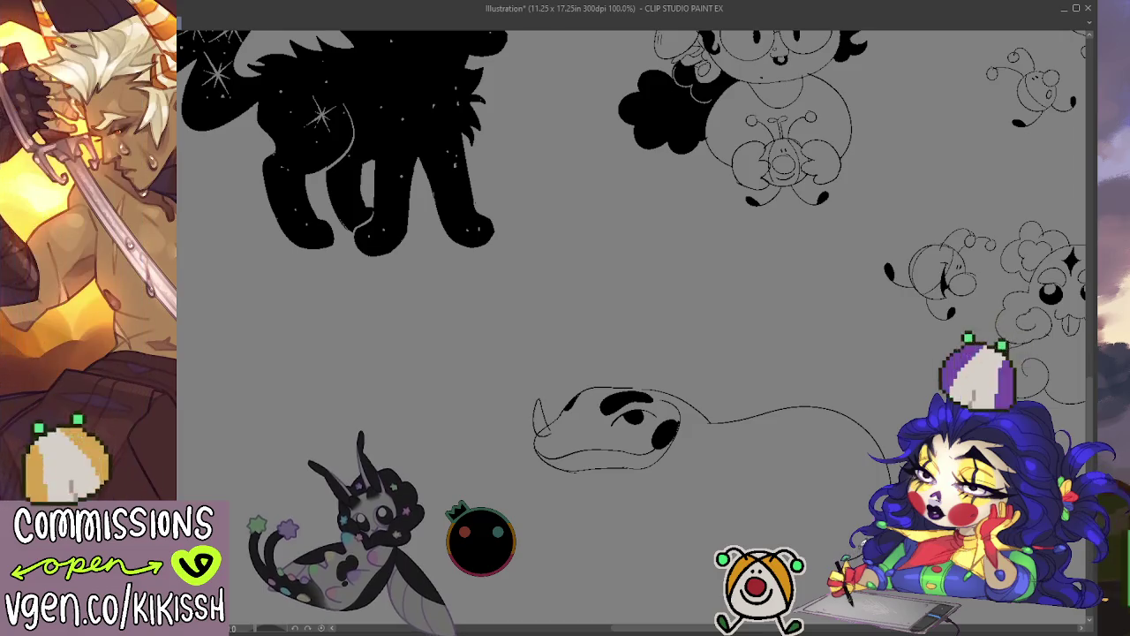
Draw the neck-and-back line to the right and a rear leg down from the belly.
key(ctrl+z)
mouse_move(711, 418)
mouse_down()
mouse_move(843, 415)
mouse_move(883, 455)
mouse_up()
drag(827, 553, 821, 496)
key(ctrl+z)
drag(819, 558, 821, 496)
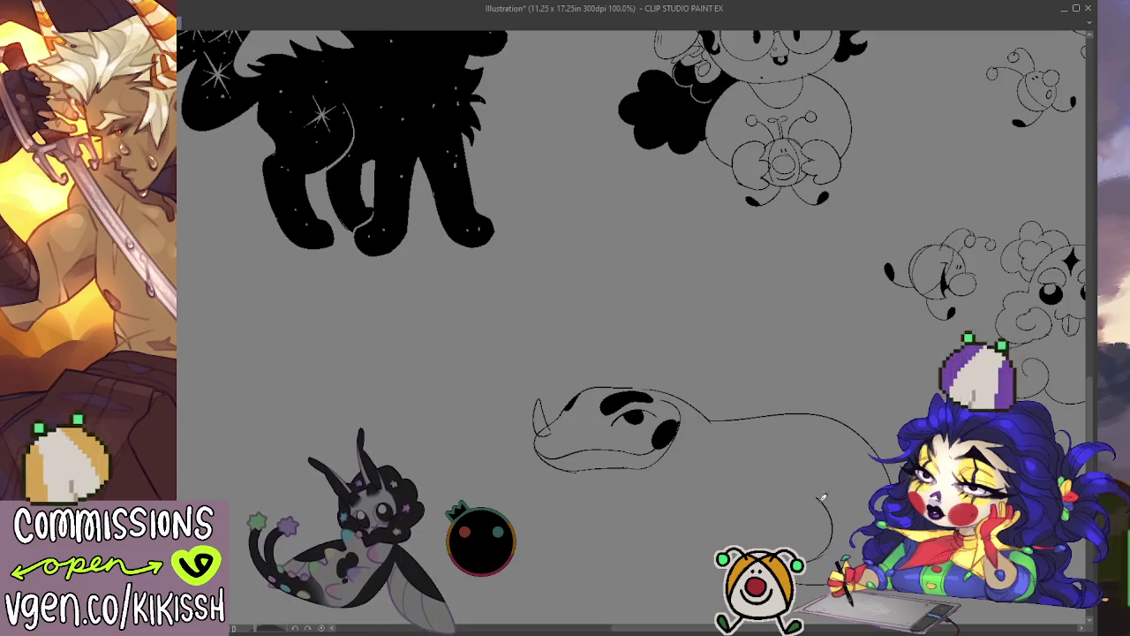
key(ctrl+z)
drag(797, 455, 746, 534)
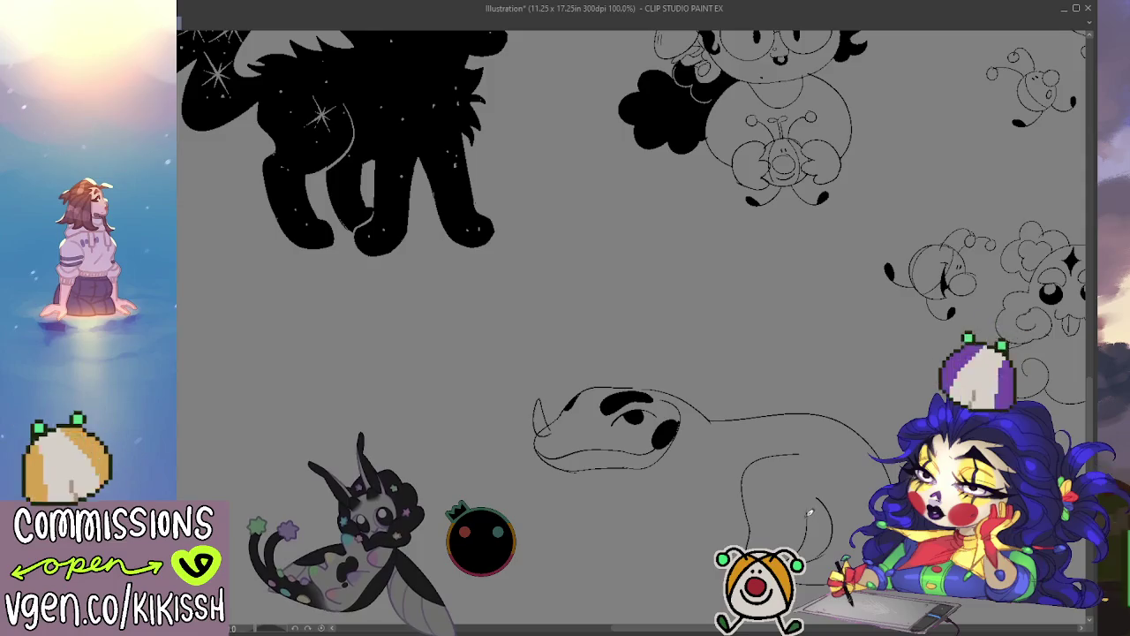
drag(827, 522, 839, 509)
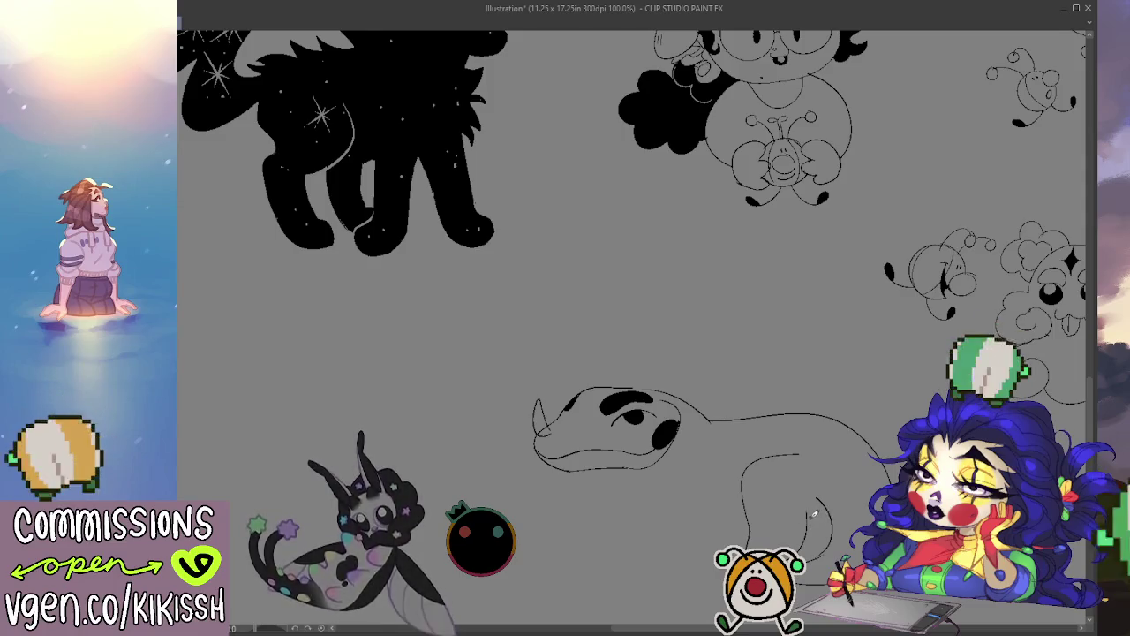
key(e)
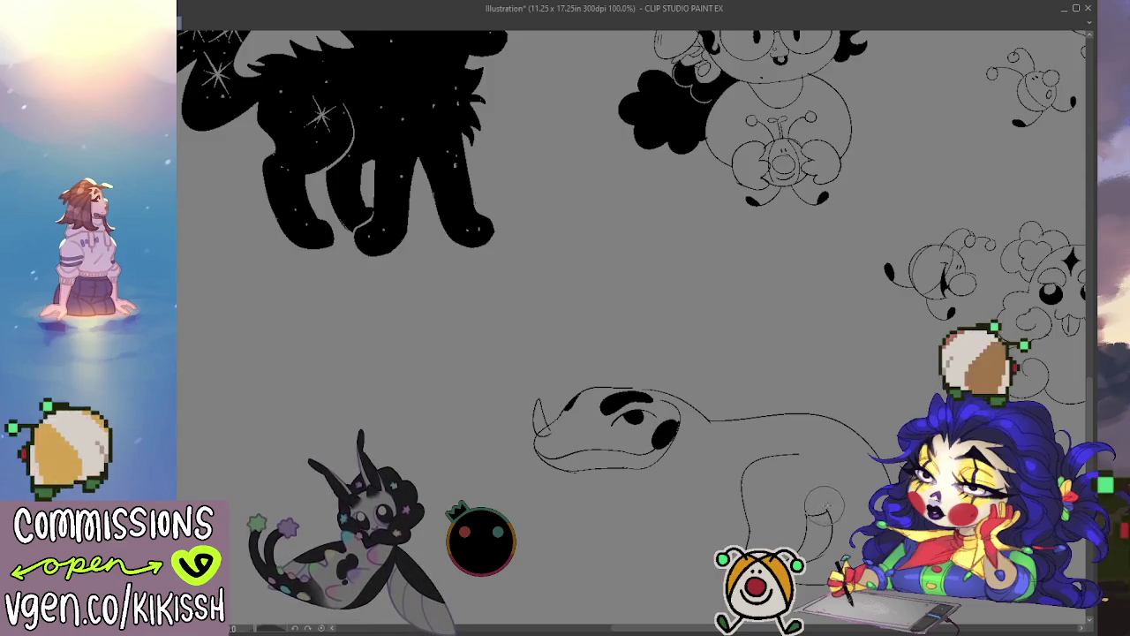
key(p)
mouse_move(830, 510)
mouse_down()
mouse_move(840, 489)
mouse_move(801, 467)
mouse_up()
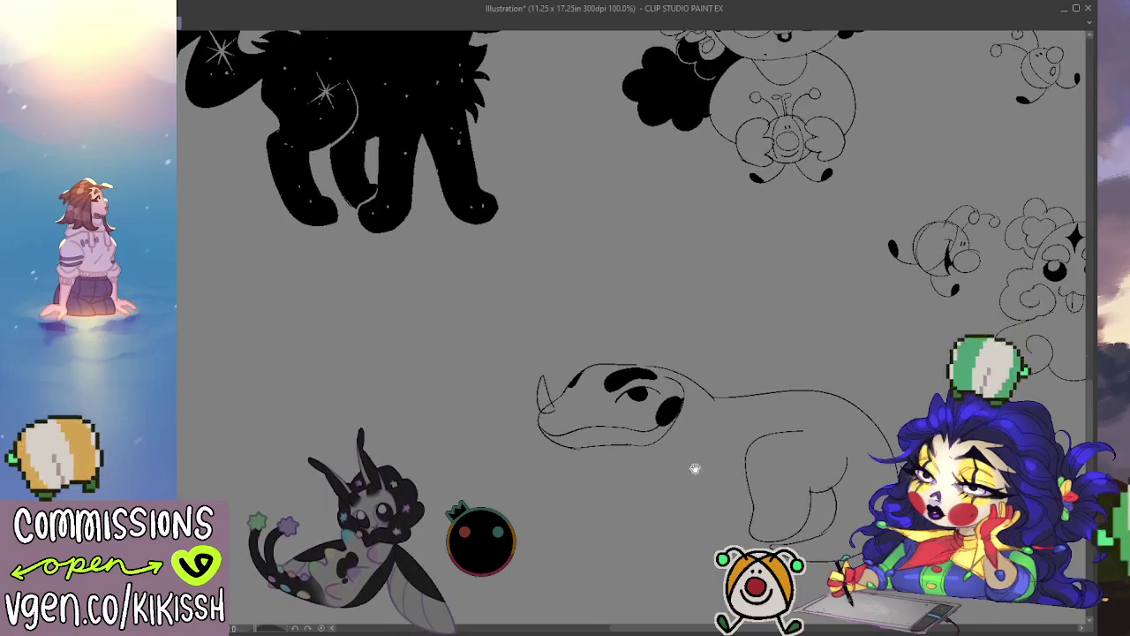
Add the front leg, a line down the neck, and a solid black head marking.
mouse_move(644, 450)
mouse_down()
mouse_move(666, 487)
mouse_move(734, 495)
mouse_up()
key(ctrl+z)
mouse_move(689, 458)
mouse_down()
mouse_move(699, 516)
mouse_move(747, 511)
mouse_up()
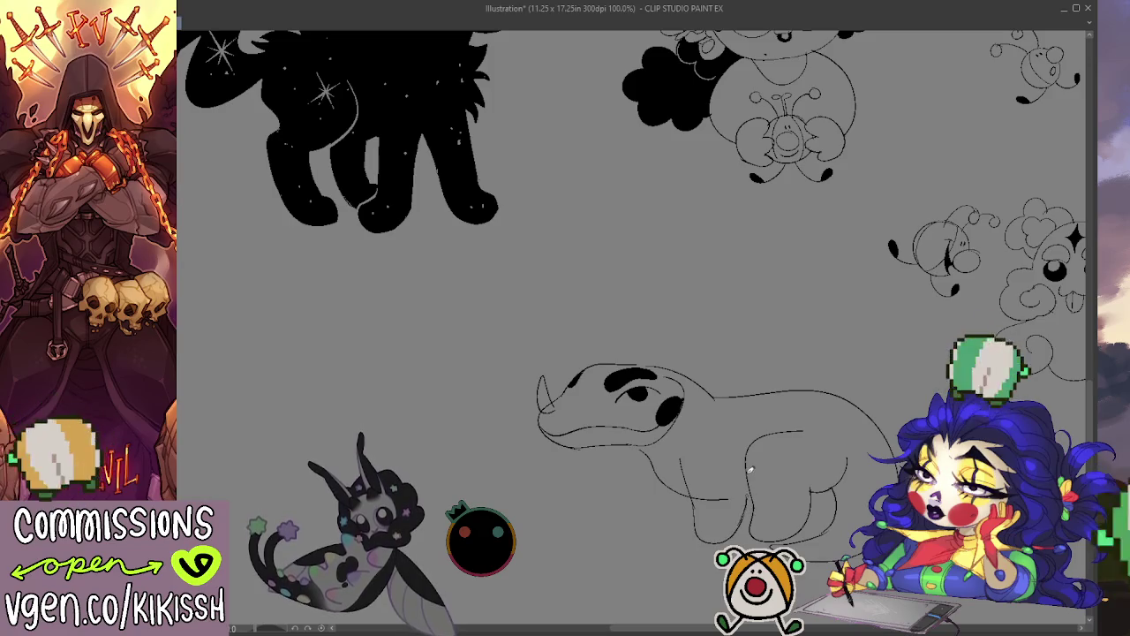
drag(647, 454, 669, 517)
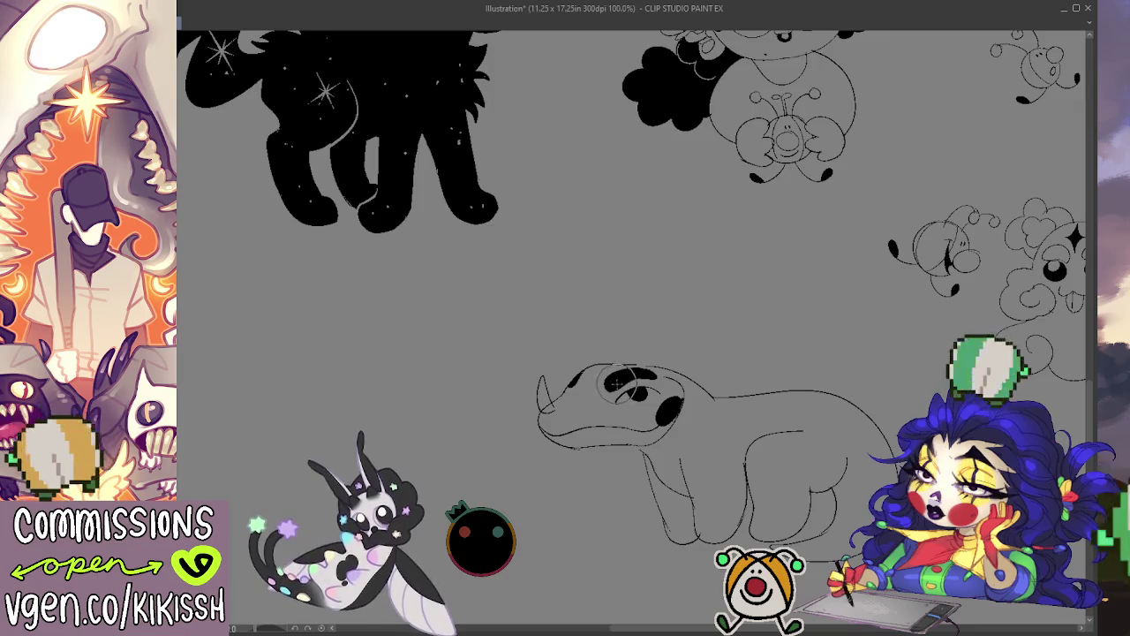
drag(618, 381, 652, 385)
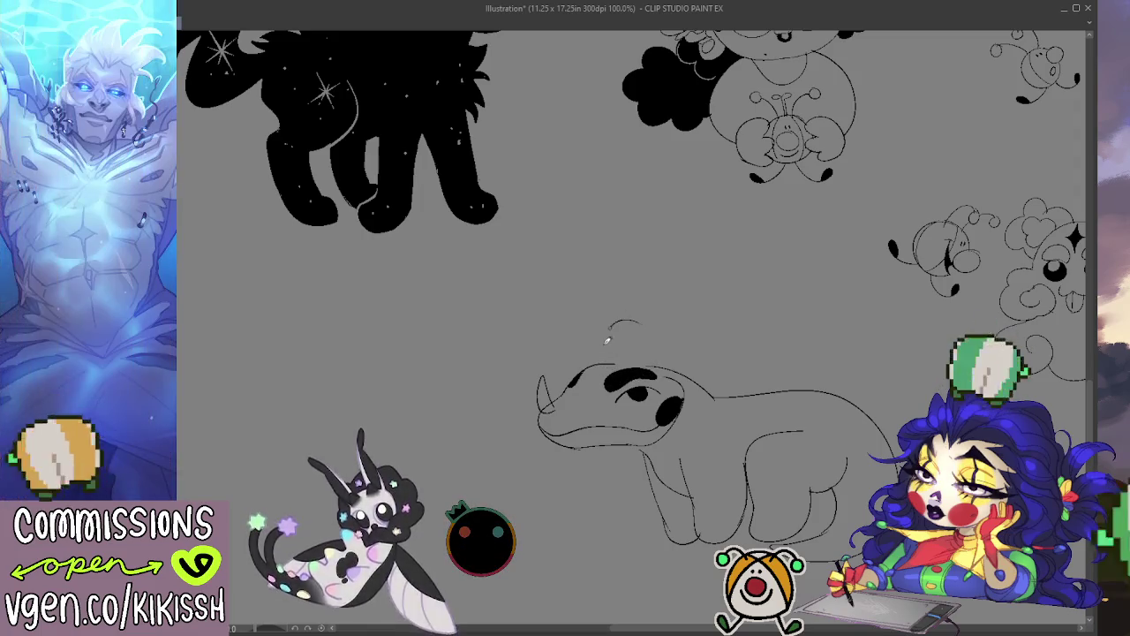
Sketch round bee creatures above the head and on the back, plus a front-foot line.
mouse_move(610, 332)
mouse_down()
mouse_move(653, 352)
mouse_move(629, 323)
mouse_up()
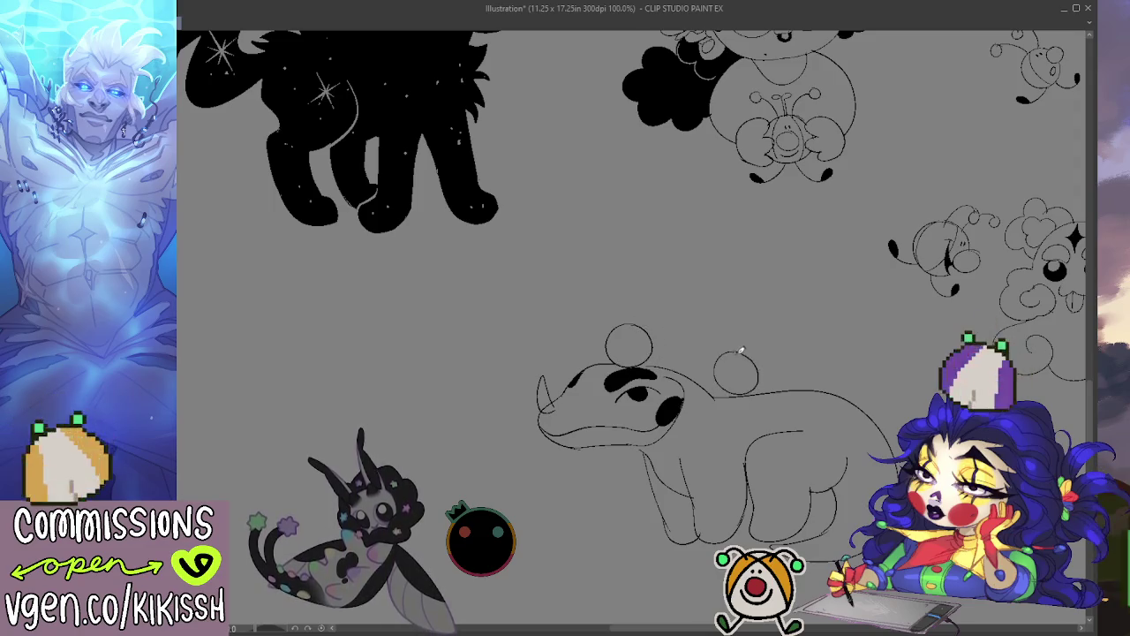
mouse_move(722, 359)
mouse_down()
mouse_move(757, 390)
mouse_move(738, 357)
mouse_move(777, 385)
mouse_move(799, 349)
mouse_move(825, 388)
mouse_up()
key(ctrl+z)
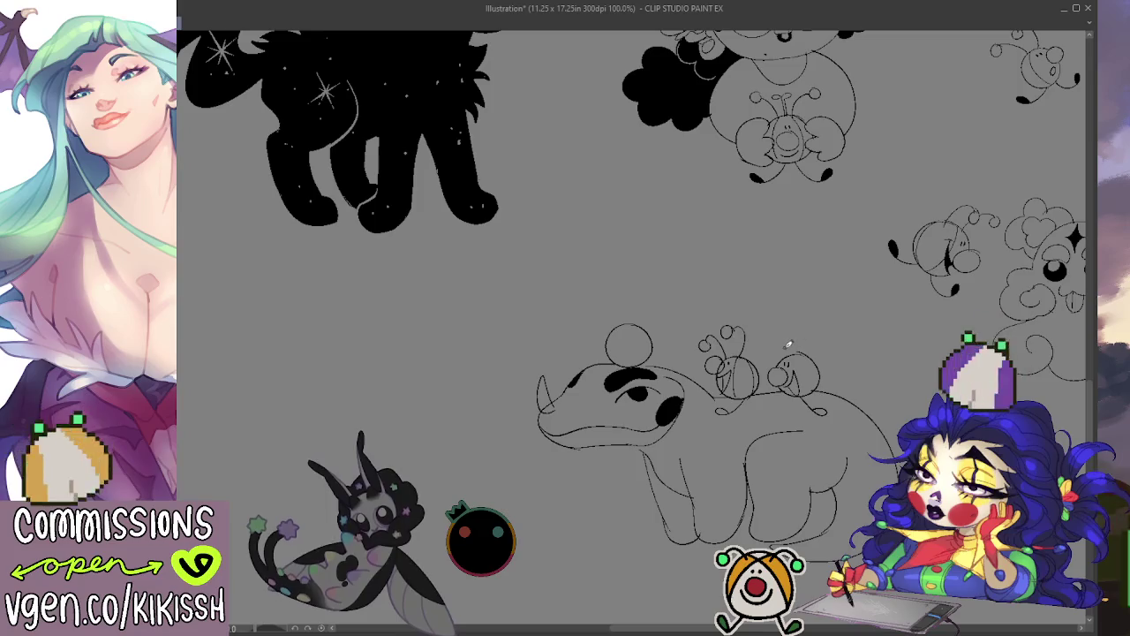
mouse_move(791, 388)
mouse_down()
mouse_move(821, 417)
mouse_move(805, 394)
mouse_up()
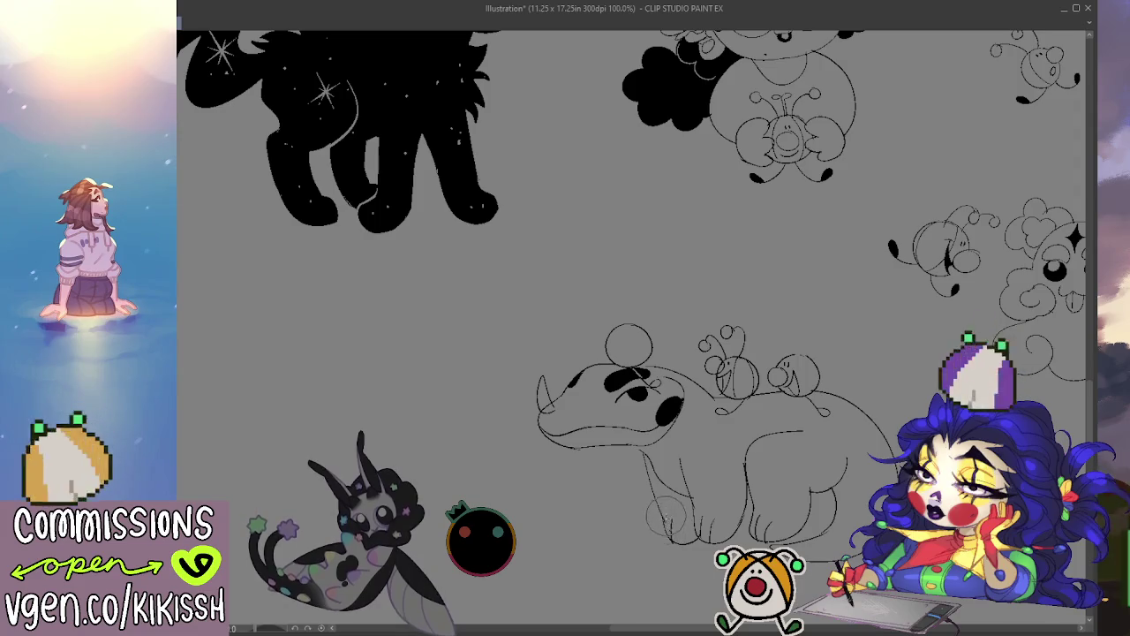
drag(663, 516, 693, 540)
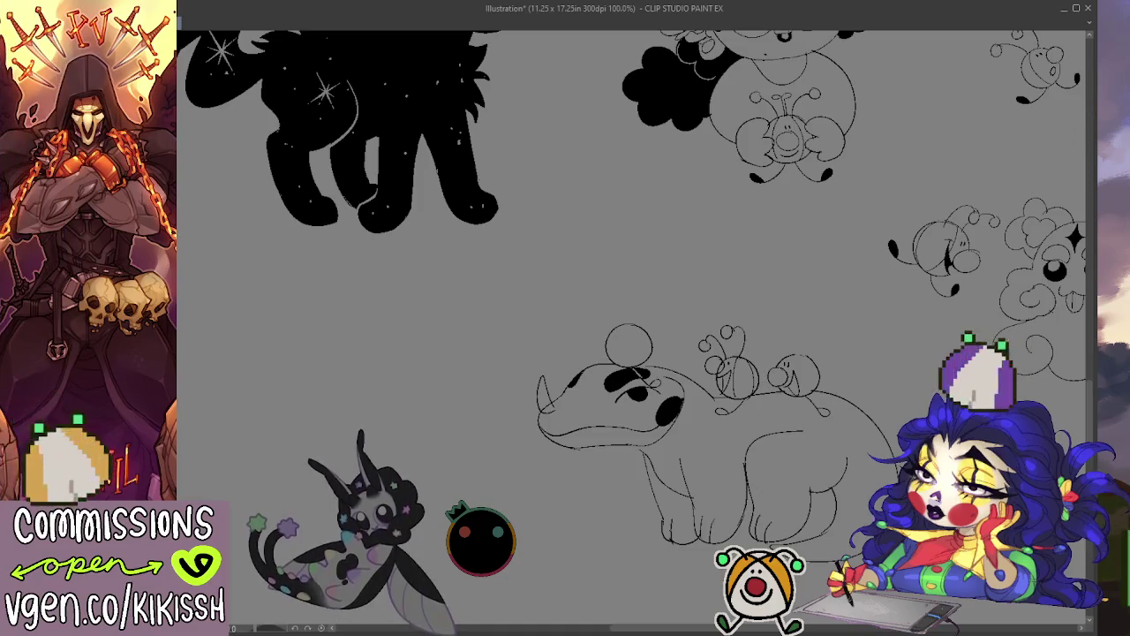
Lasso the snout area and redraw its front line blunter.
drag(635, 459, 628, 446)
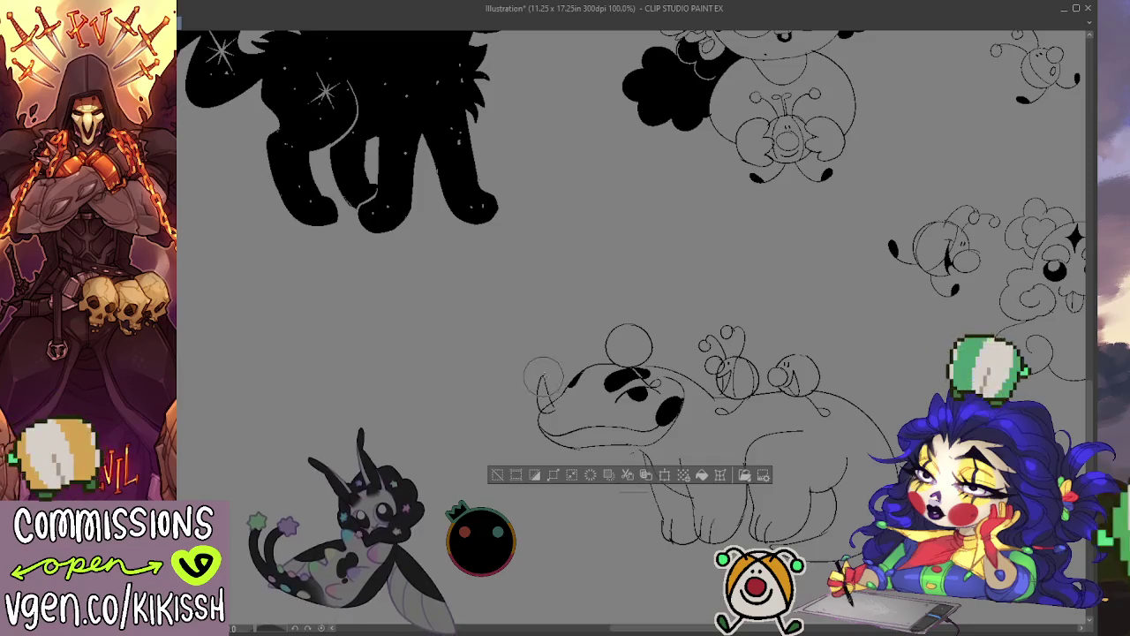
drag(538, 375, 575, 403)
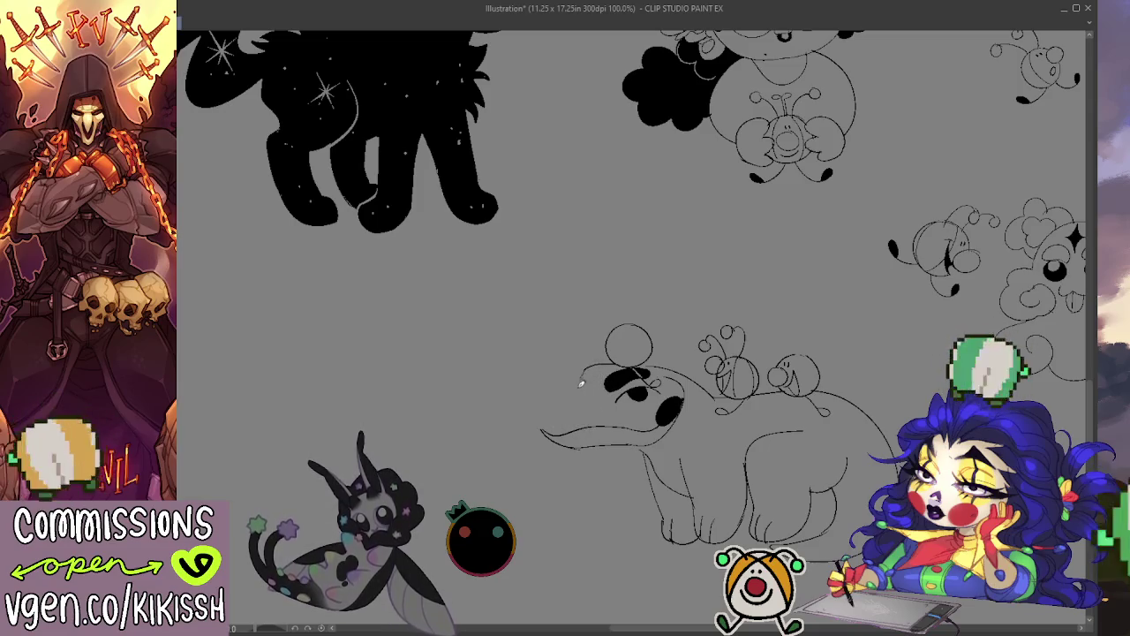
mouse_move(583, 369)
mouse_down()
mouse_move(560, 397)
mouse_move(566, 431)
mouse_up()
Erase the old lower jaw lines, redraw the jaw, and try a snout horn.
key(e)
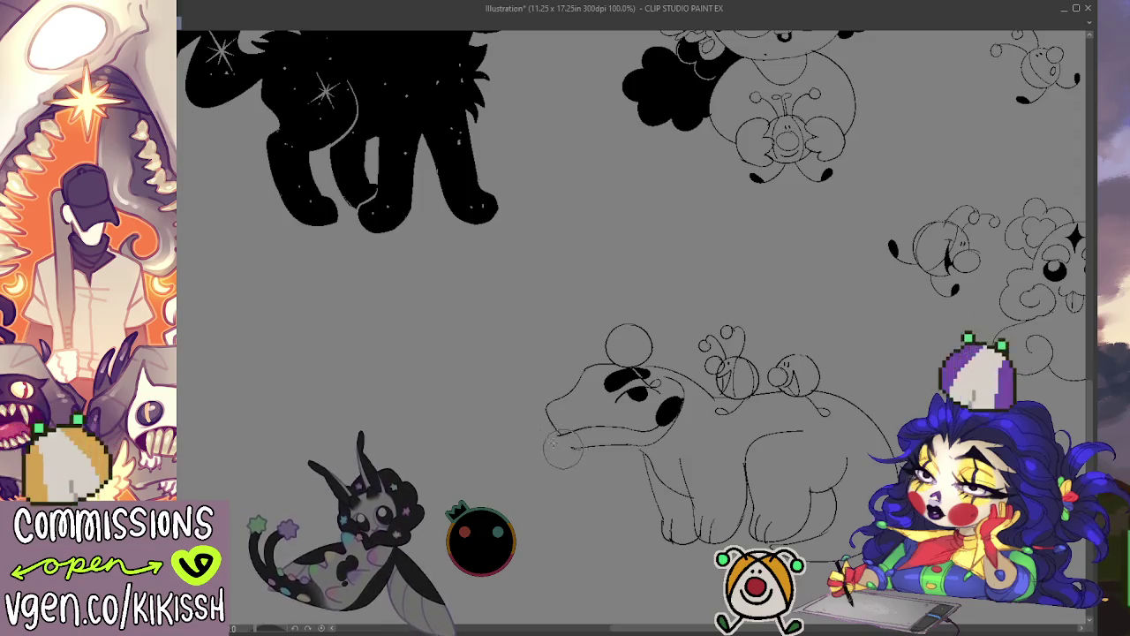
mouse_move(610, 454)
mouse_down()
mouse_move(565, 432)
mouse_move(621, 450)
mouse_up()
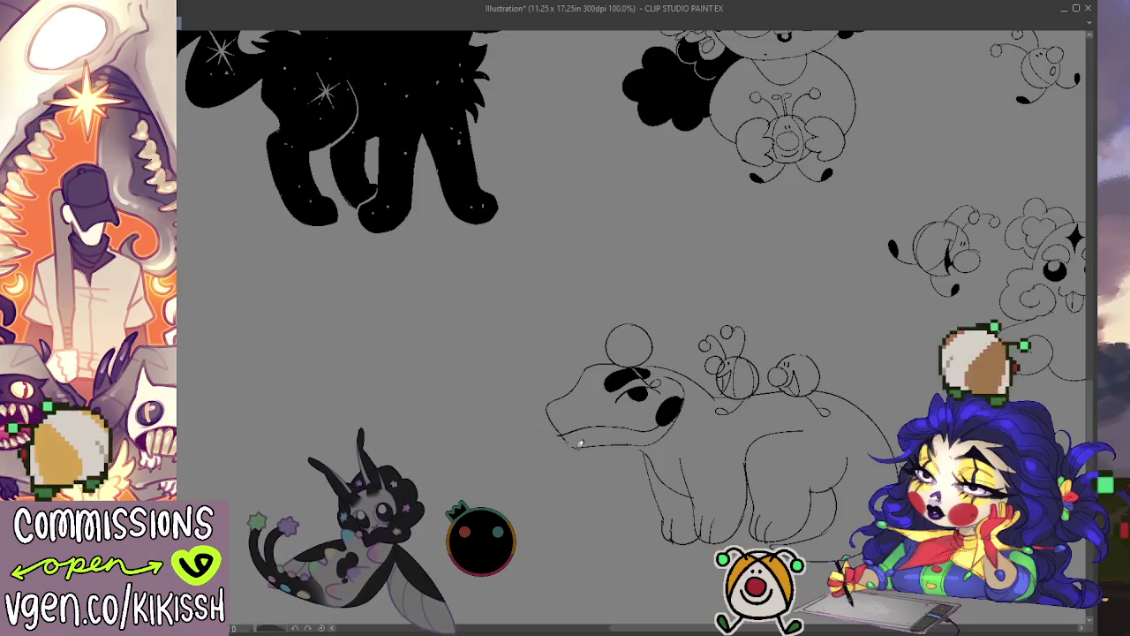
key(ctrl+z)
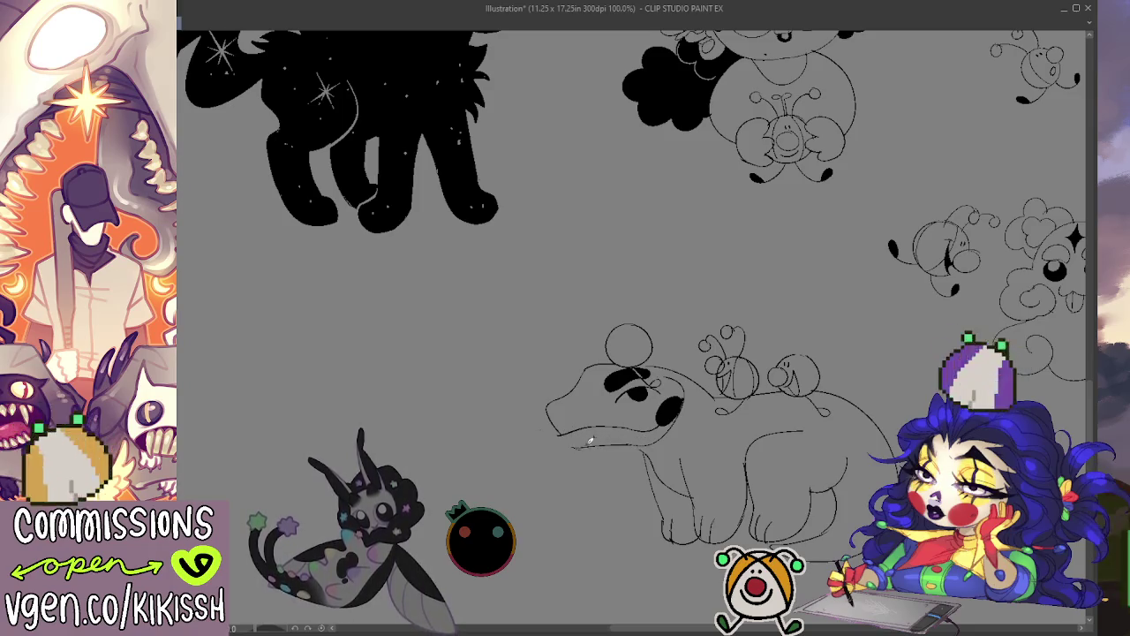
drag(562, 431, 630, 439)
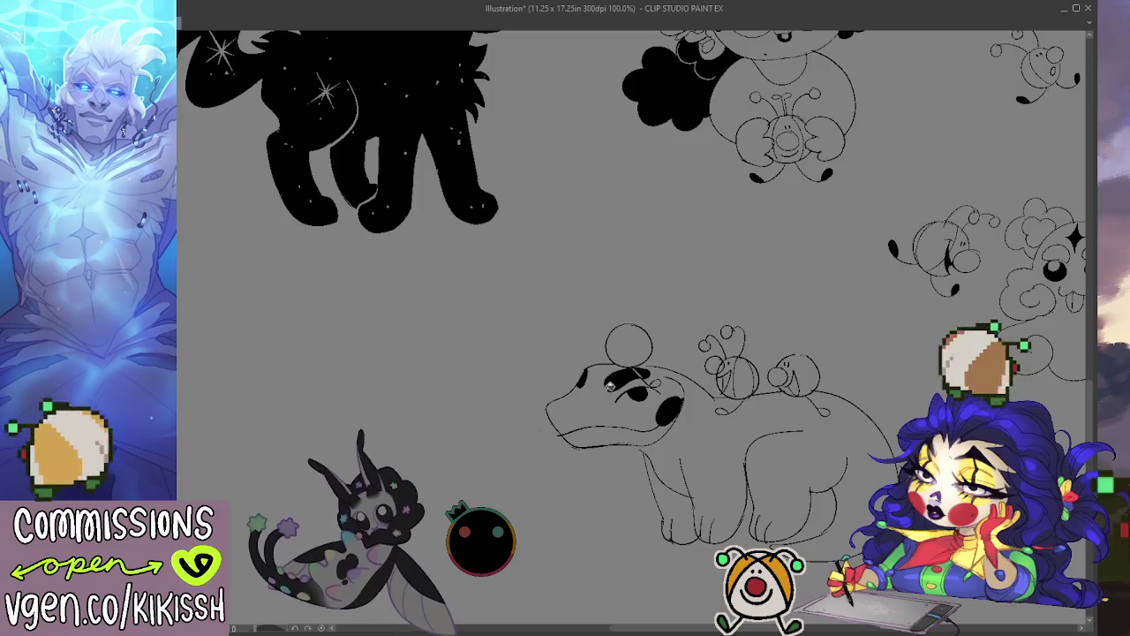
mouse_move(554, 408)
mouse_down()
mouse_move(548, 377)
mouse_move(566, 399)
mouse_move(549, 373)
mouse_move(572, 403)
mouse_up()
key(ctrl+z)
key(ctrl+z)
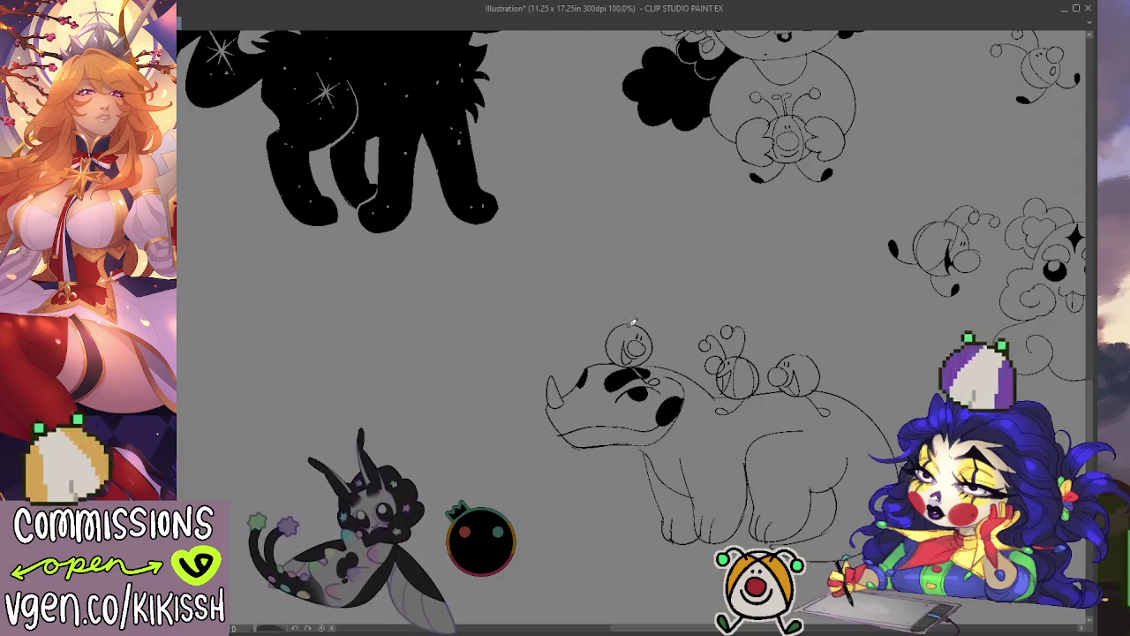
Finish the small bee head above the rhino and detail another bee.
mouse_move(653, 298)
mouse_down()
mouse_move(646, 311)
mouse_move(671, 327)
mouse_up()
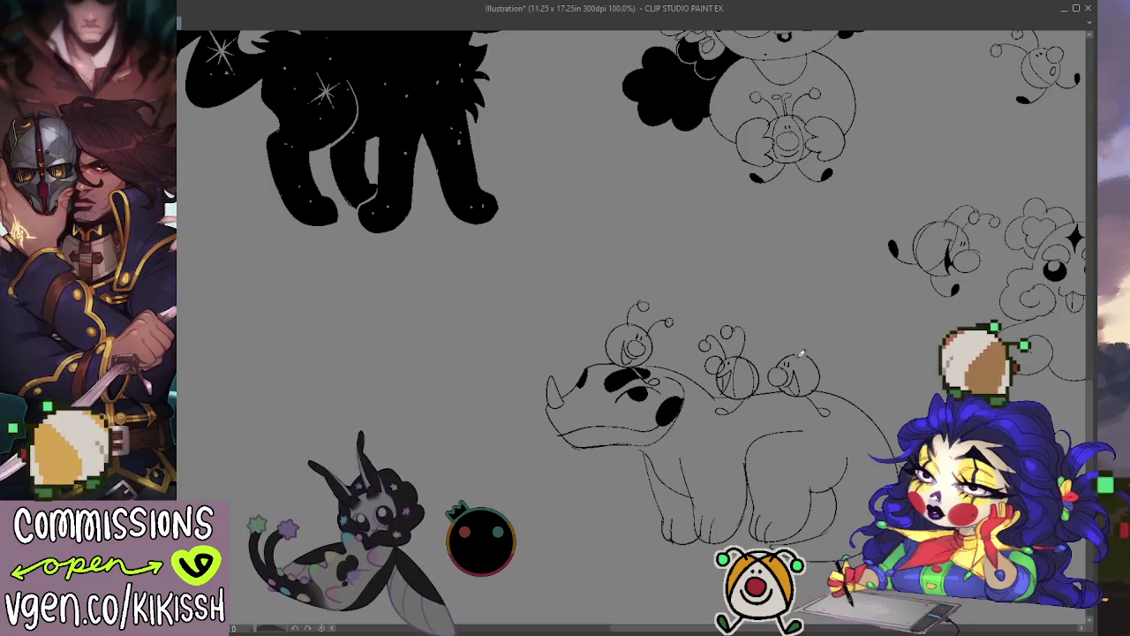
drag(777, 344, 780, 331)
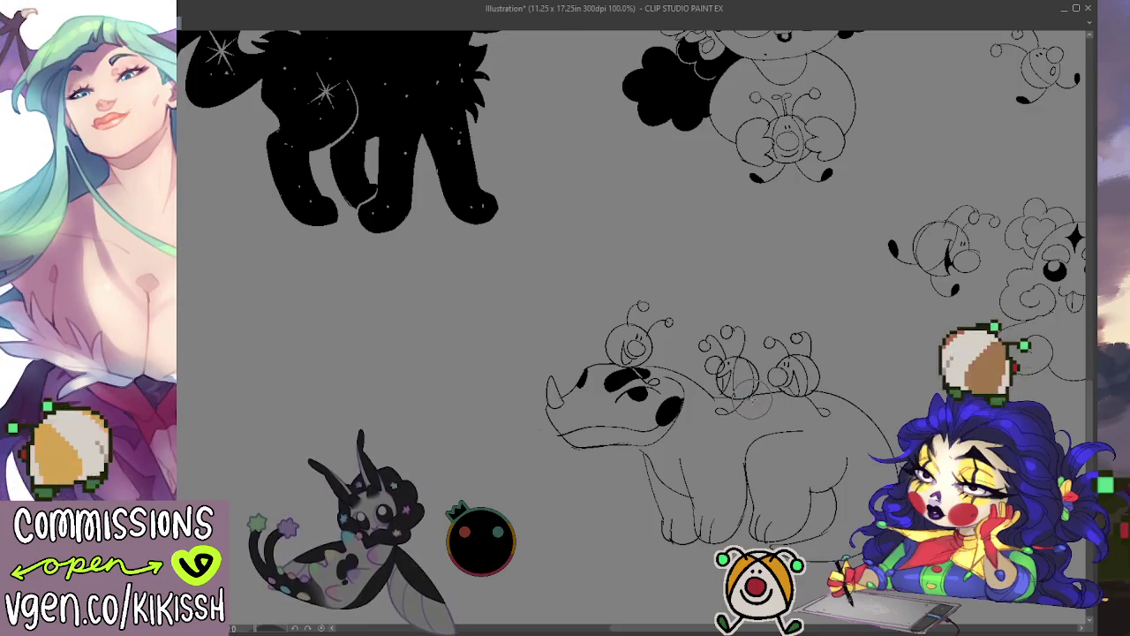
mouse_move(675, 230)
mouse_down()
mouse_move(706, 457)
mouse_move(691, 433)
mouse_up()
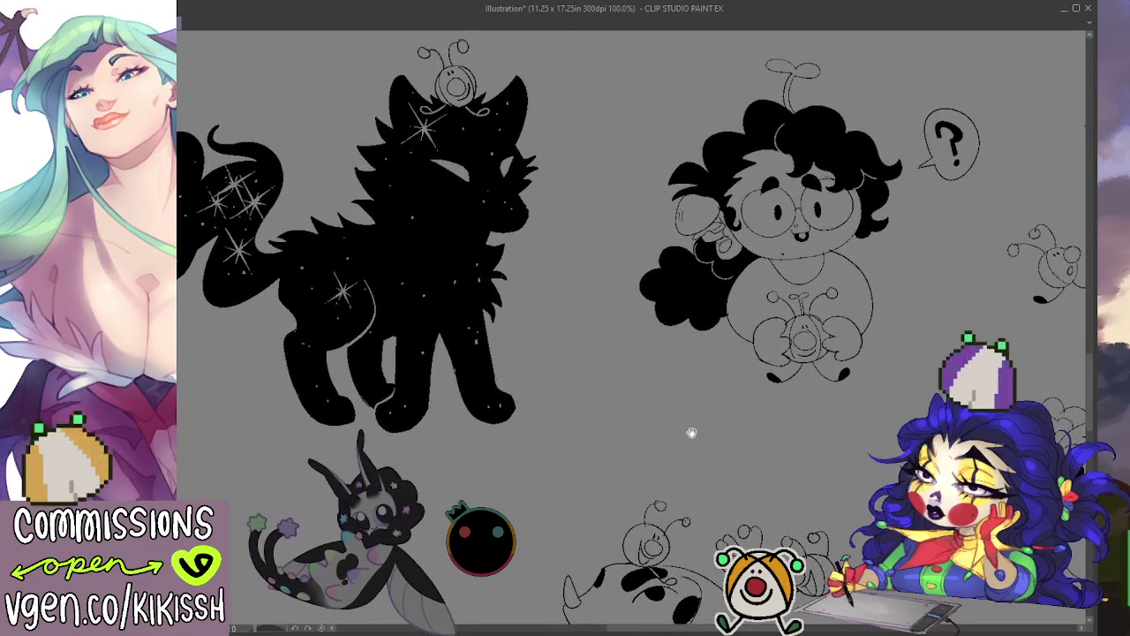
Paint the rhino's eye as a solid black oval beside its brow, smoothing the lower edge.
mouse_move(691, 433)
mouse_down()
mouse_move(638, 369)
mouse_move(650, 378)
mouse_move(641, 332)
mouse_up()
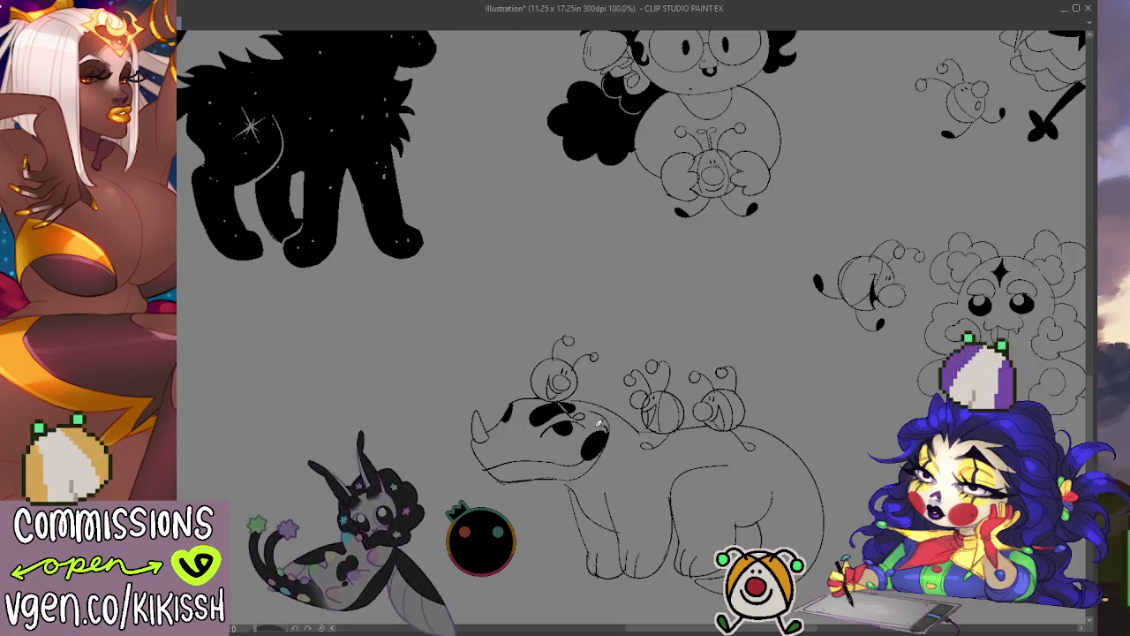
drag(602, 442, 607, 427)
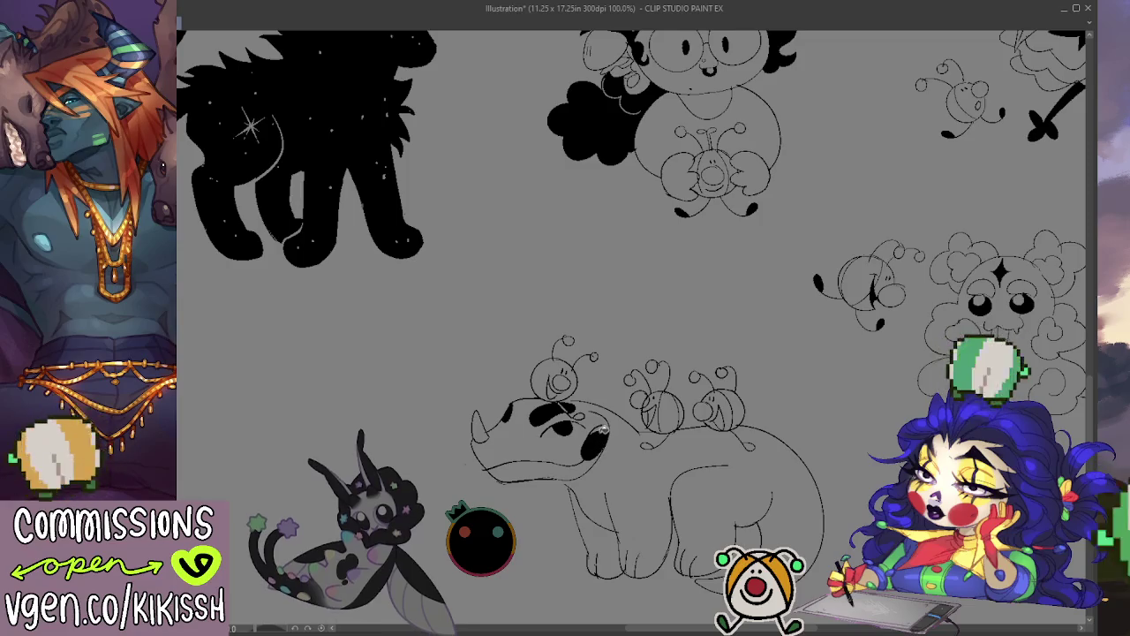
mouse_move(603, 428)
mouse_down()
mouse_move(585, 450)
mouse_move(615, 429)
mouse_up()
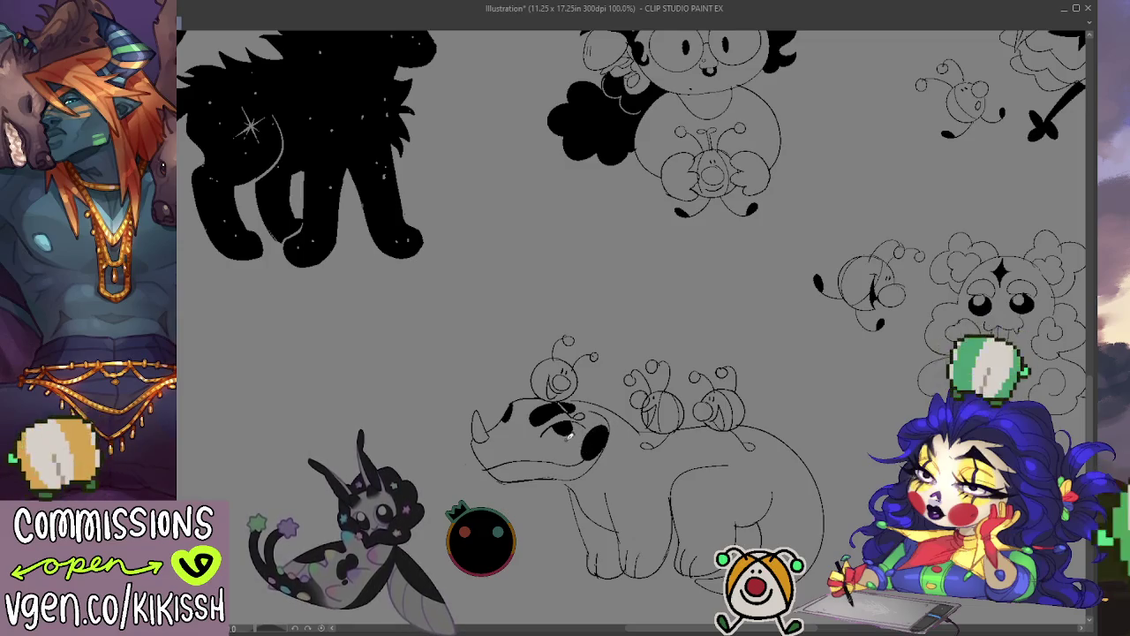